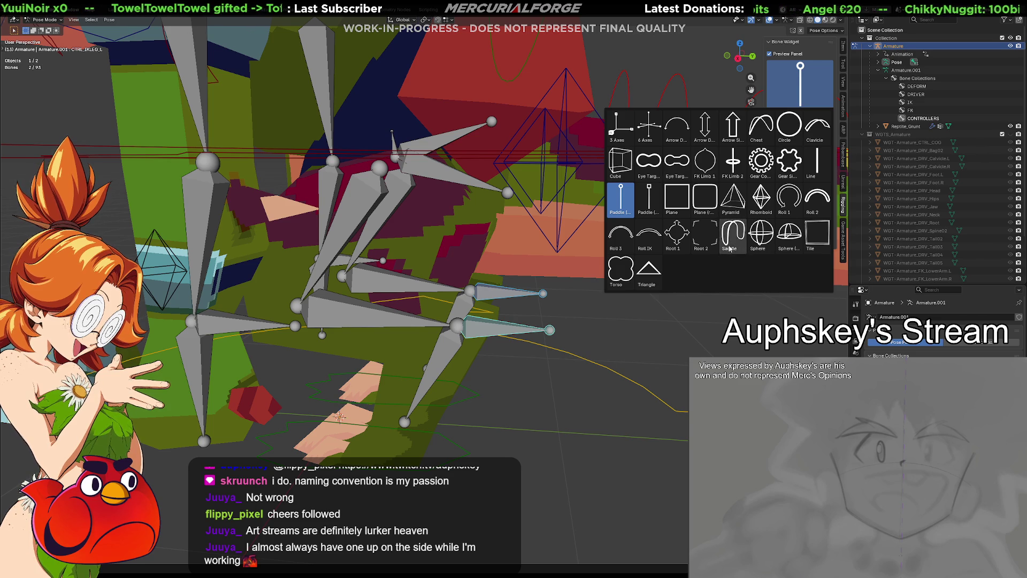
Create the Roll 3 arc custom widget on the IK leg controller bones.
left_click(624, 245)
left_click(786, 122)
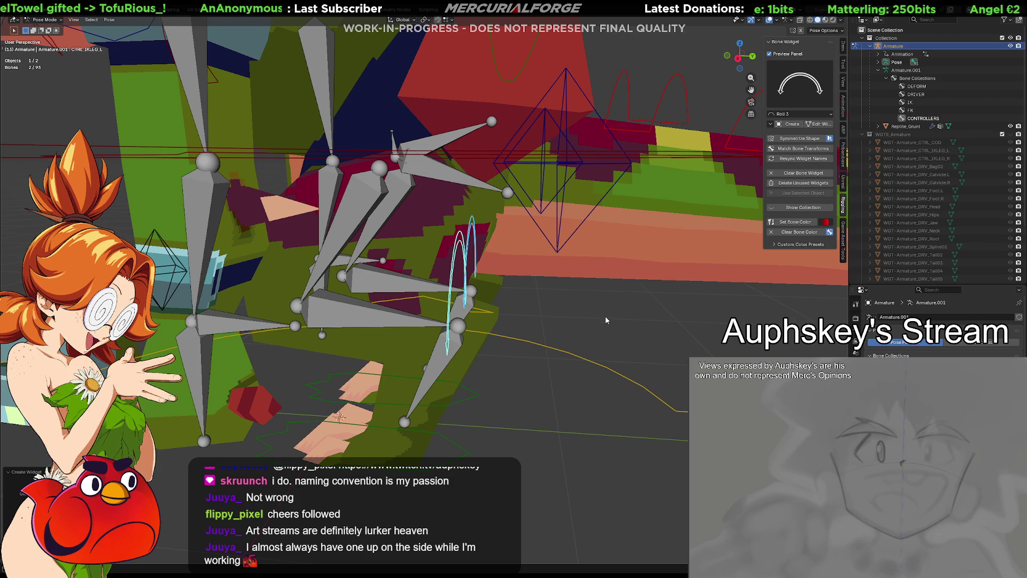
left_click(591, 319)
Select the left IK leg arc controller and open its widget mesh for editing.
mouse_move(592, 320)
middle_mouse_down()
mouse_move(570, 307)
mouse_move(541, 325)
middle_mouse_up()
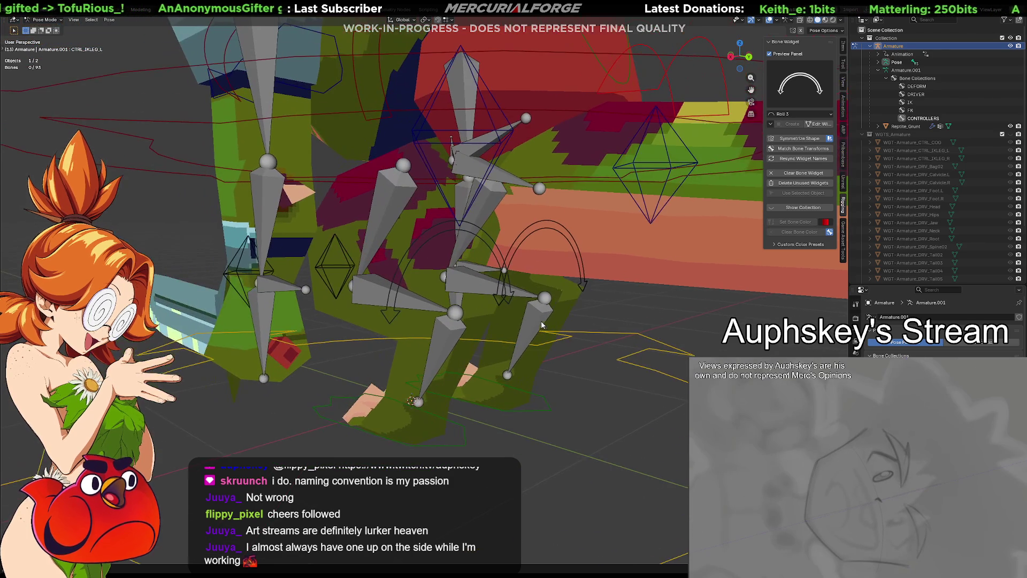
left_click(392, 291)
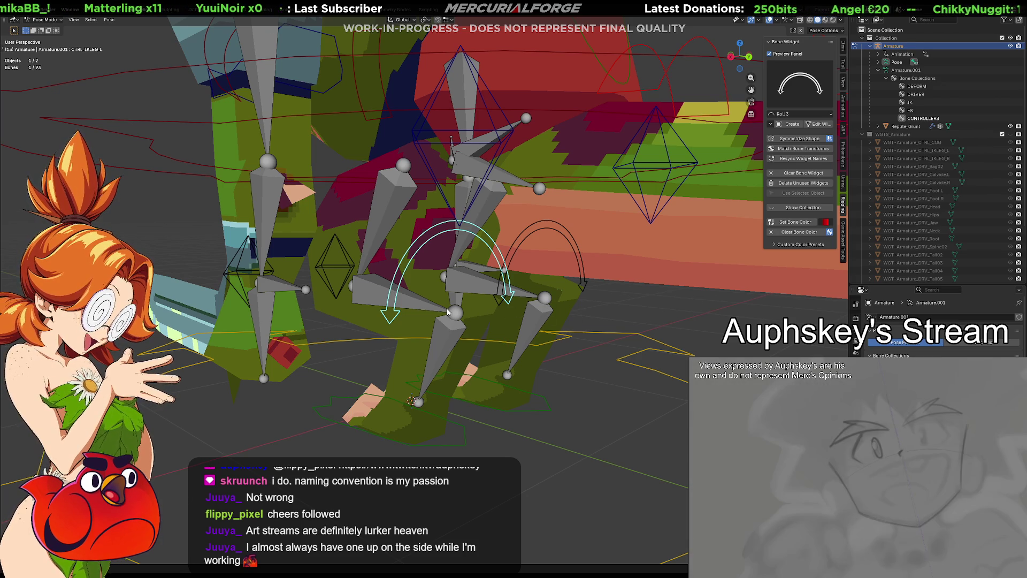
left_click(817, 124)
Rotate the left leg's arc widget around Z, then tilt it 90° on X to stand upright.
key("r")
key("z")
left_click(489, 262)
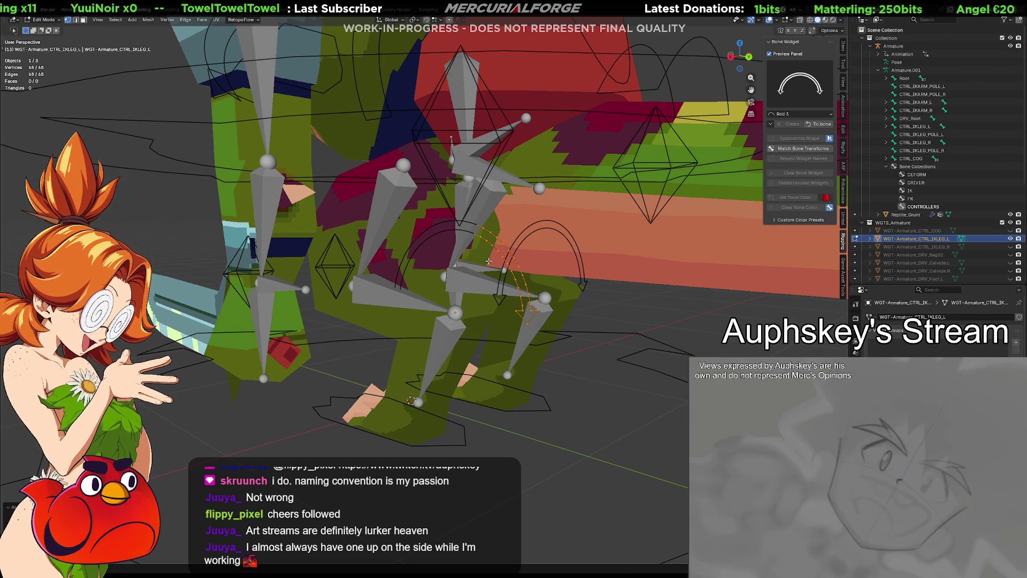
key("r")
key("x")
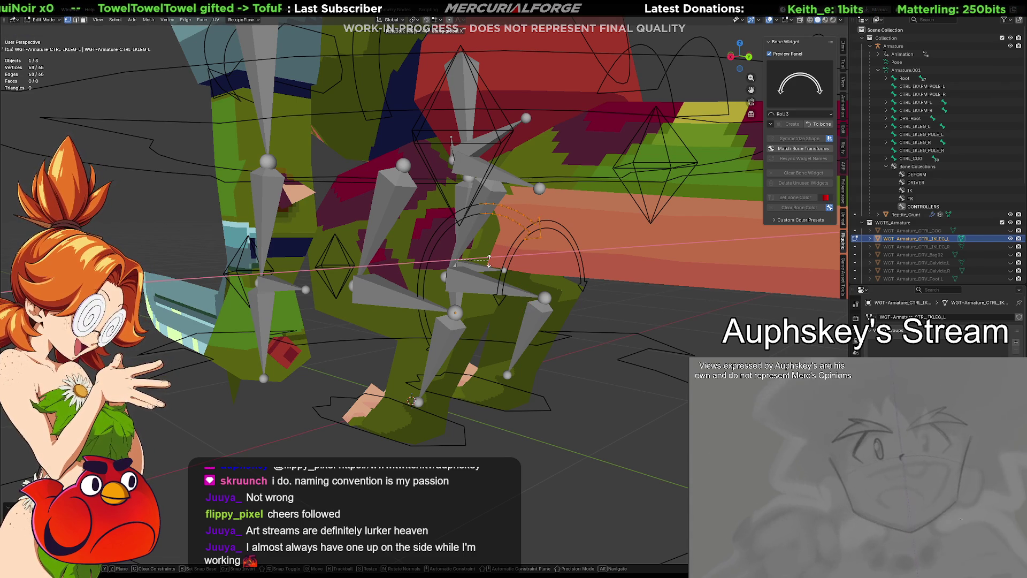
type("90")
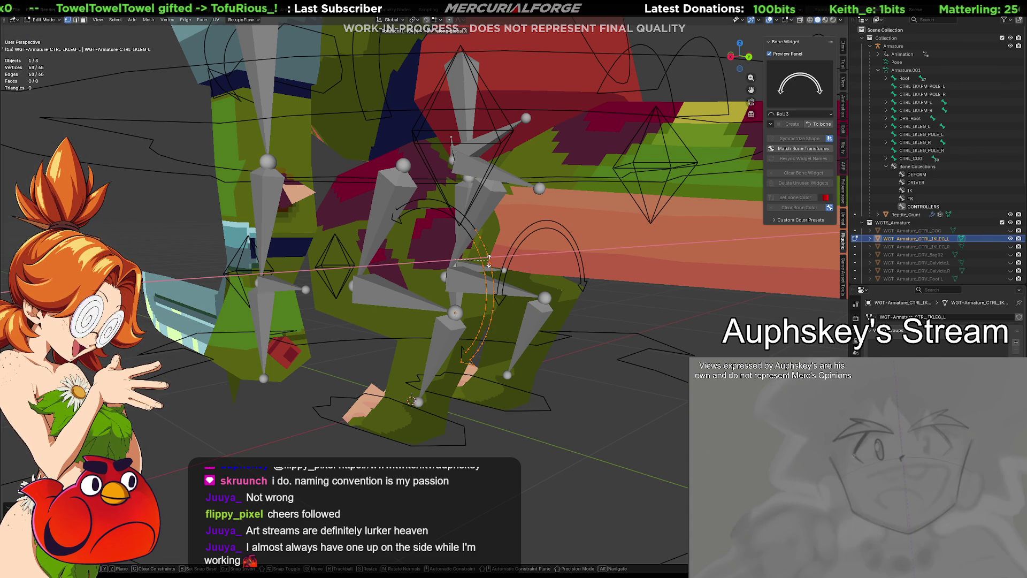
key("Return")
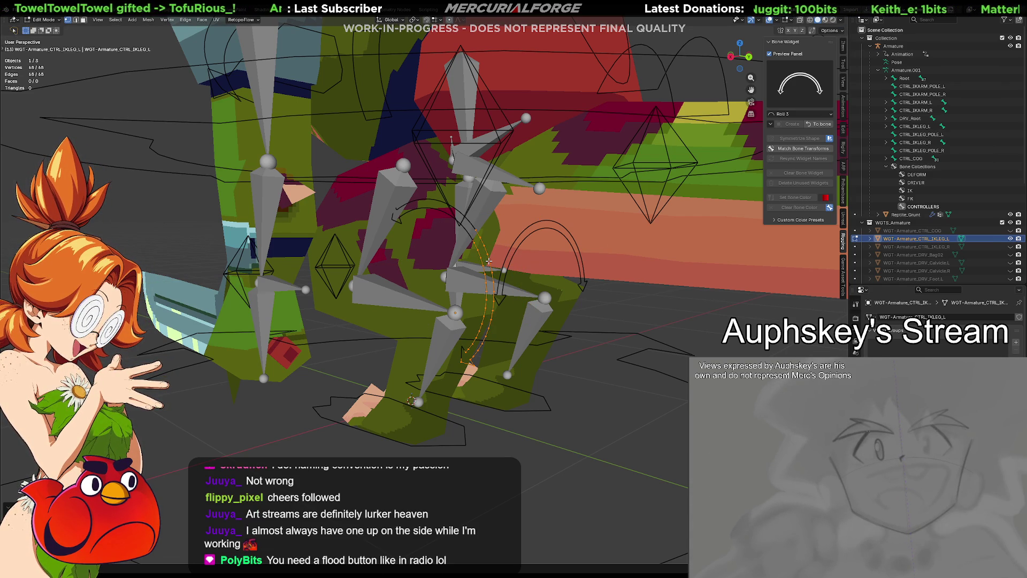
Lower the arc widget along Z and scale it down.
key("g")
key("z")
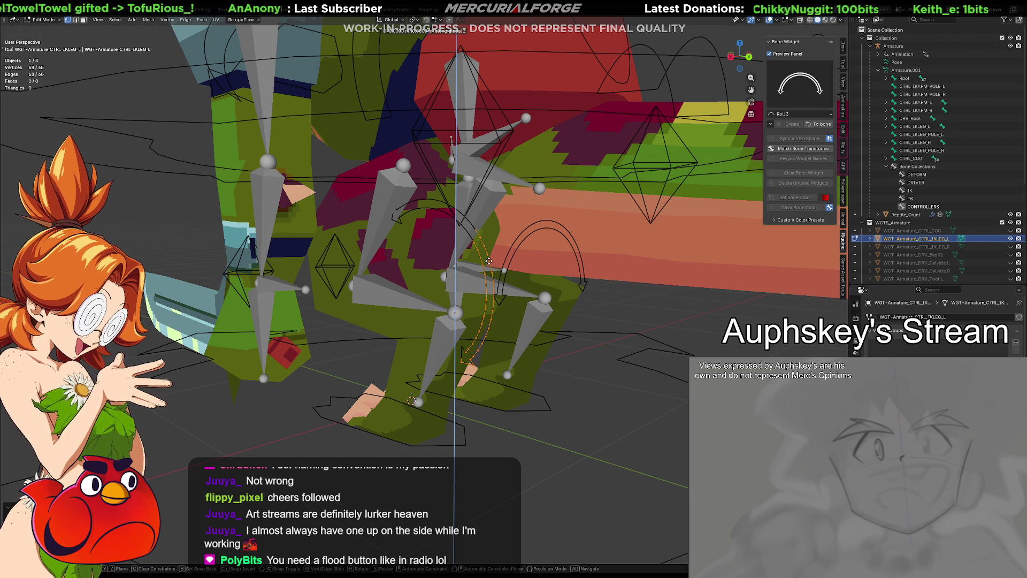
left_click(504, 304)
middle_click_drag(501, 311, 600, 309)
key("s")
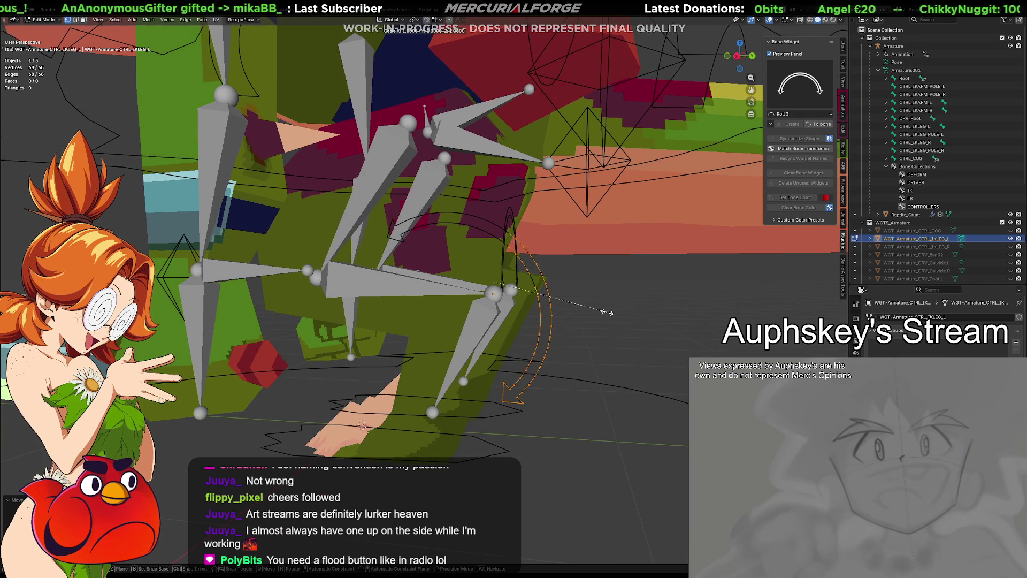
left_click(564, 276)
Reposition the arc around the foot, slide it along Y, and return to Pose Mode.
key("g")
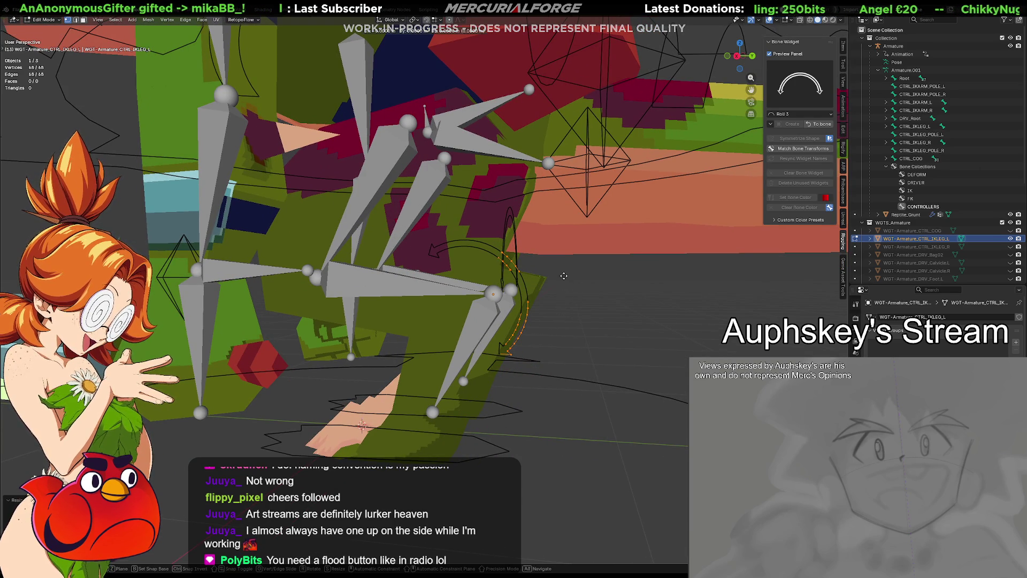
left_click(554, 290)
mouse_move(554, 290)
middle_mouse_down()
mouse_move(515, 310)
mouse_move(544, 309)
middle_mouse_up()
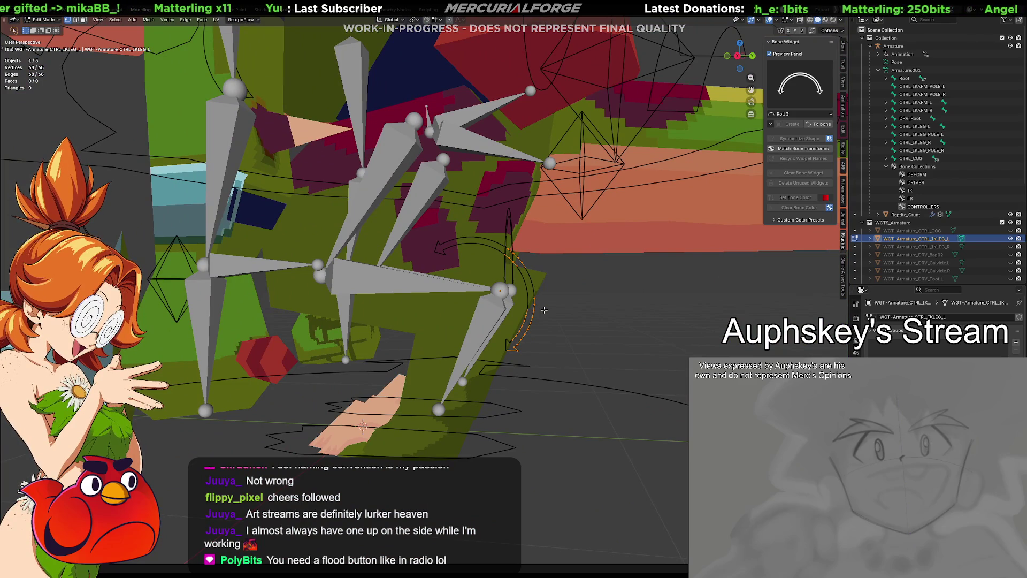
key("g")
key("y")
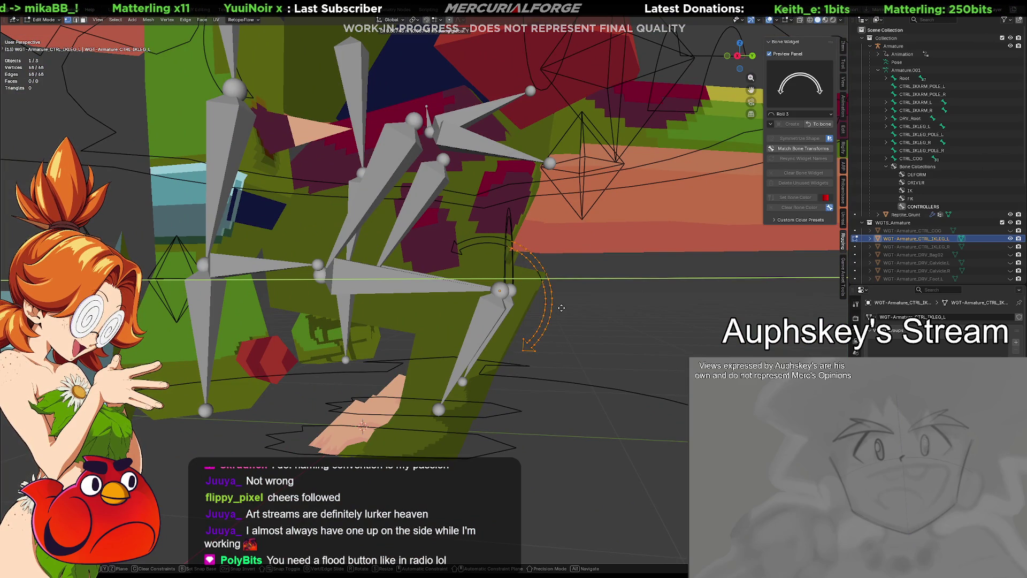
left_click(564, 306)
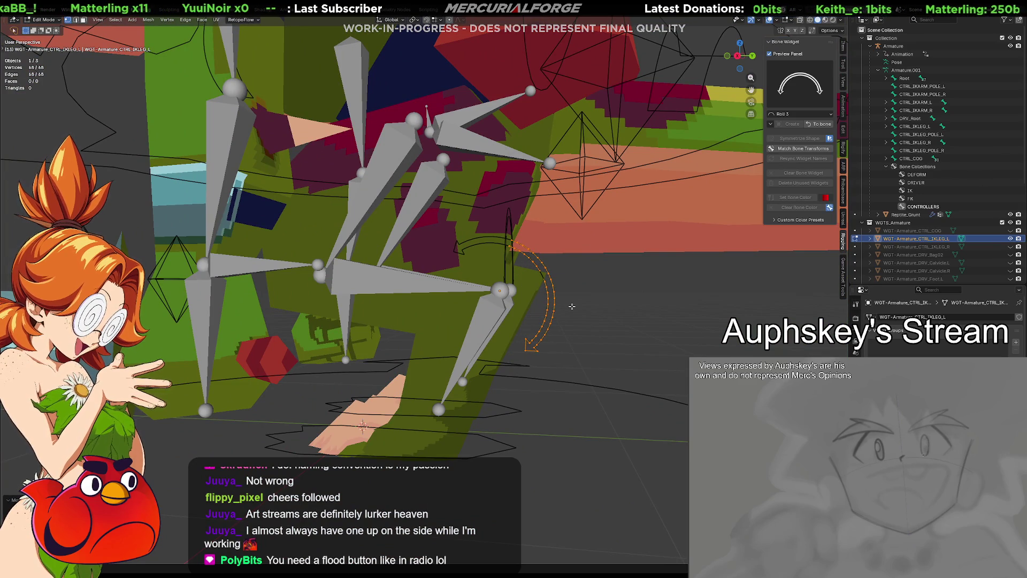
key("Tab")
left_click(808, 122)
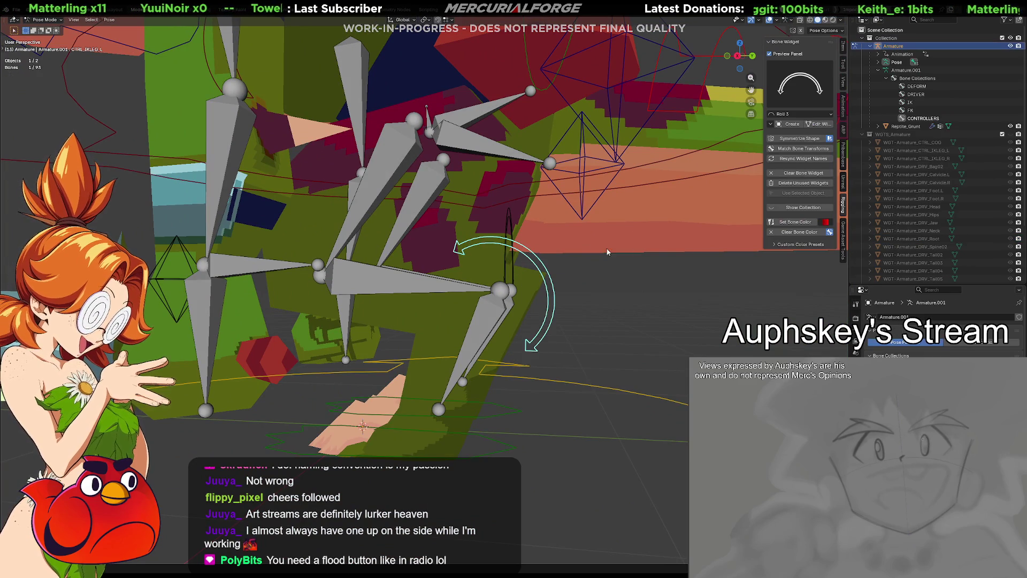
Symmetrize the arc widget onto the right leg, then test-rotate the left controller and cancel.
left_click(799, 138)
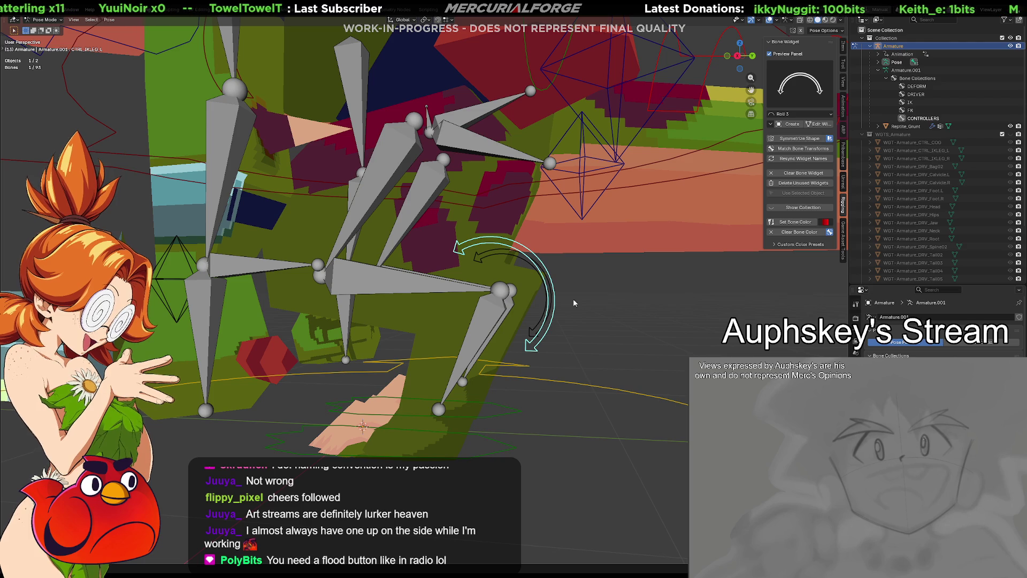
mouse_move(558, 304)
middle_mouse_down()
mouse_move(503, 337)
mouse_move(489, 332)
middle_mouse_up()
left_click(496, 345)
left_click(489, 331)
key("r")
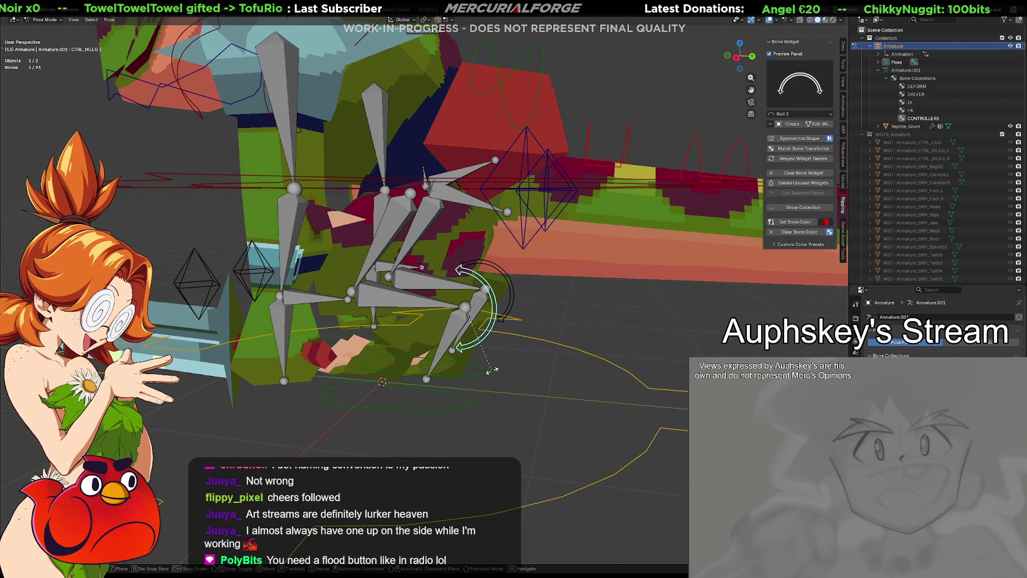
right_click(550, 313)
left_click(551, 313)
Box-select both leg arc controllers and apply a teal bone colour to them.
mouse_move(550, 314)
middle_mouse_down()
mouse_move(562, 313)
mouse_move(541, 306)
middle_mouse_up()
left_click_drag(545, 297, 497, 316)
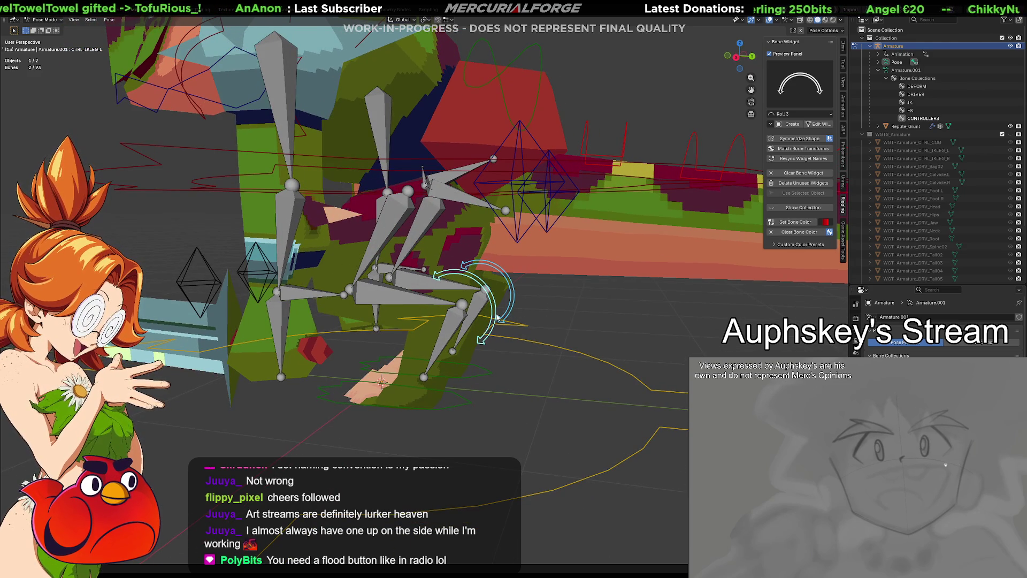
left_click(826, 222)
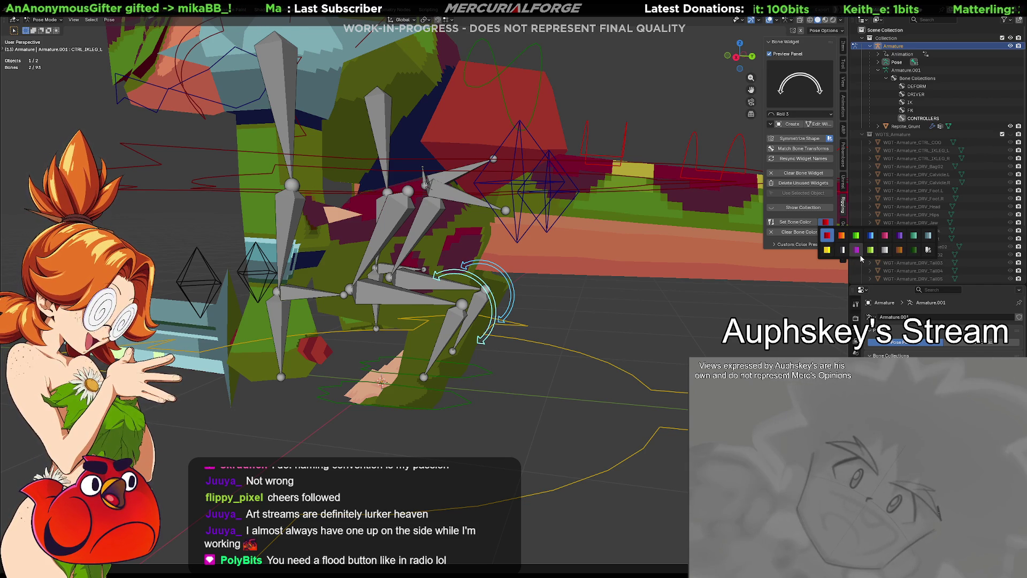
left_click(871, 250)
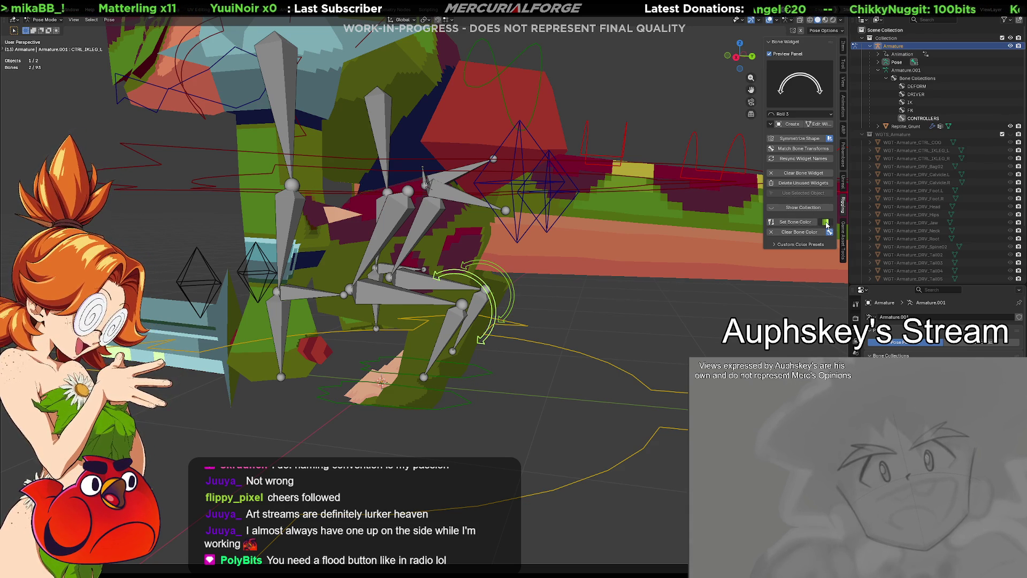
left_click(827, 223)
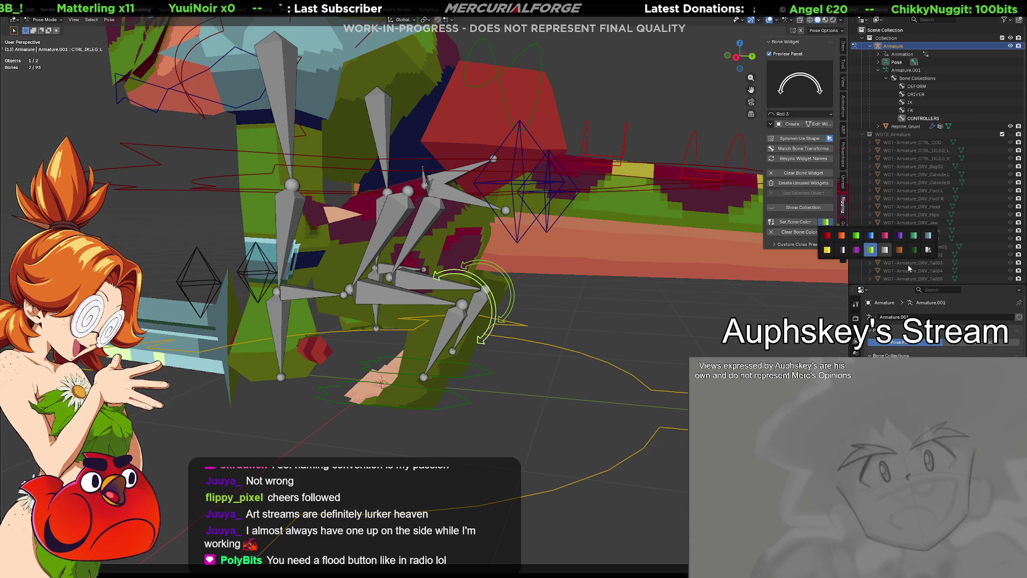
left_click(785, 223)
left_click(674, 298)
mouse_move(626, 332)
middle_mouse_down()
mouse_move(575, 335)
mouse_move(601, 332)
mouse_move(541, 315)
middle_mouse_up()
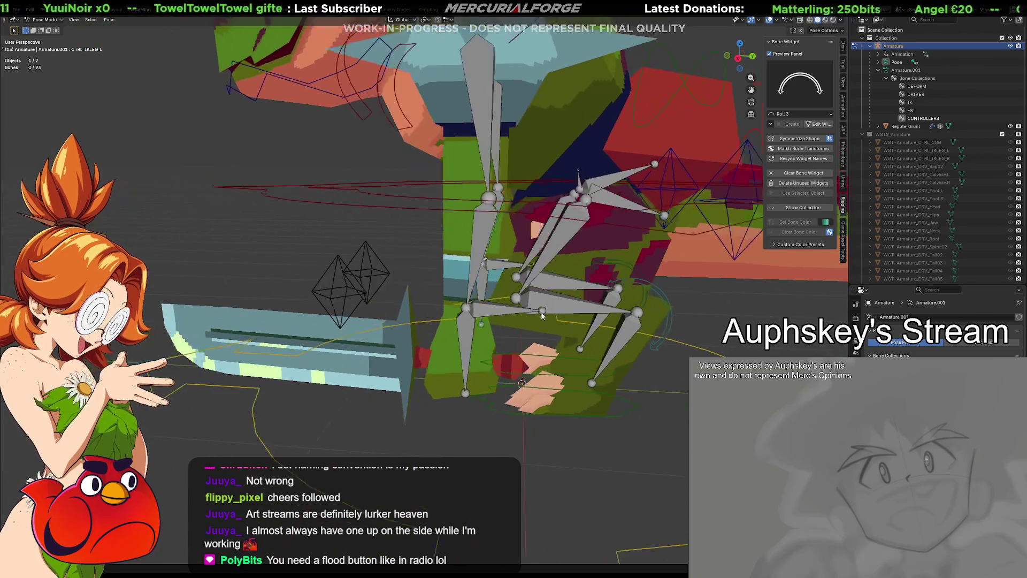
Colour the two diamond-shaped controller widgets beside the knife yellow.
left_click(412, 272)
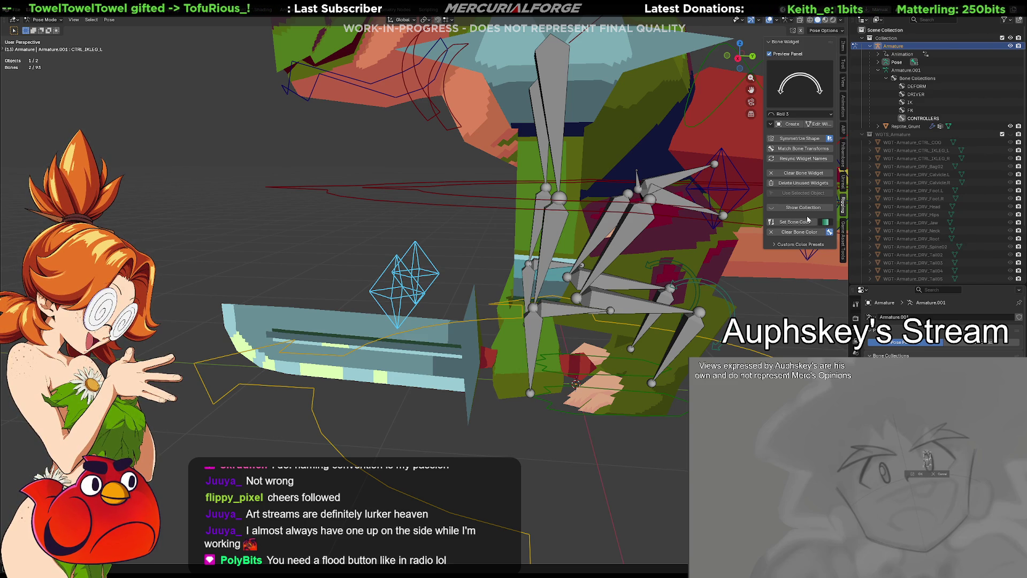
left_click(825, 222)
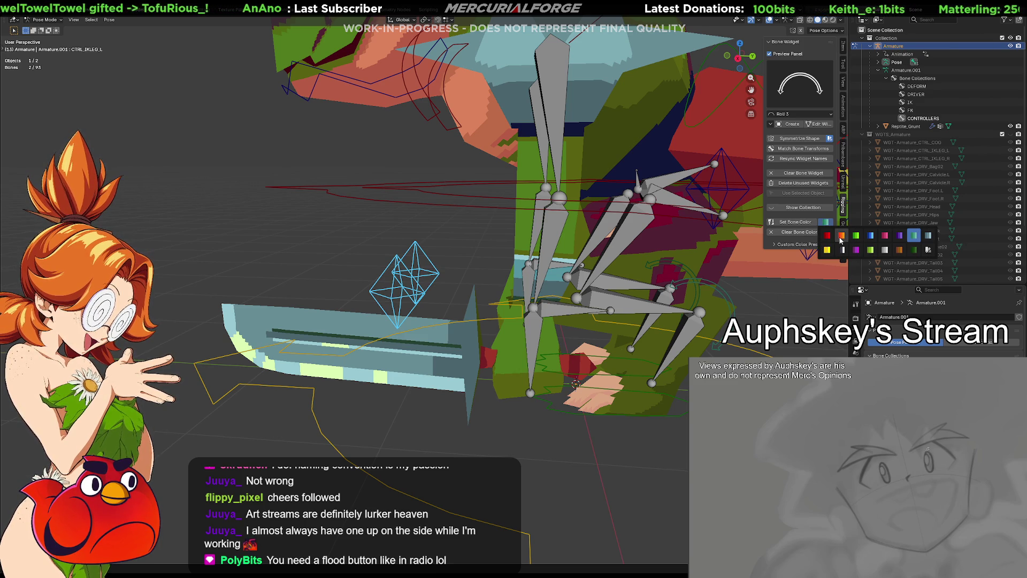
left_click(827, 250)
left_click(802, 223)
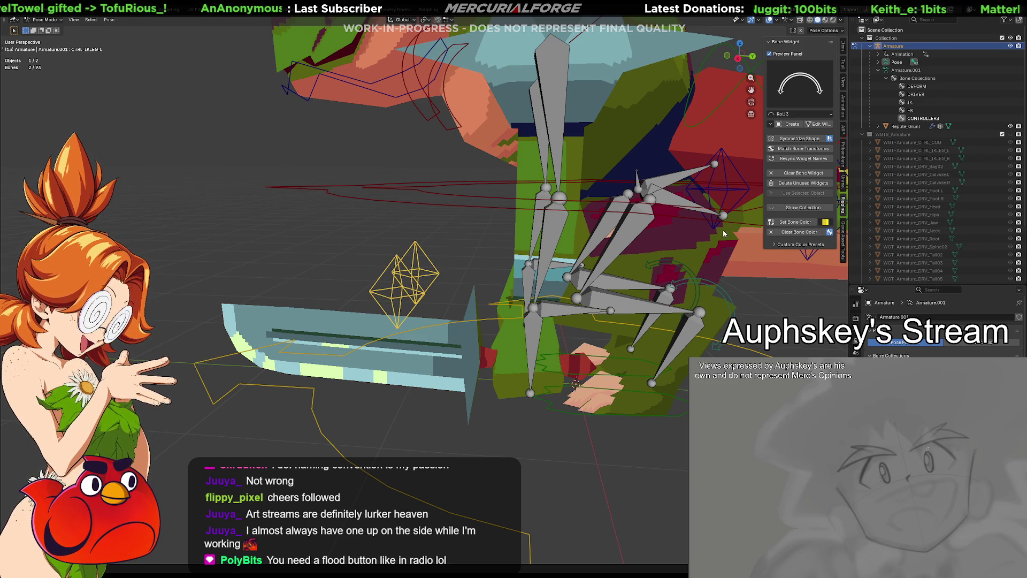
left_click(461, 246)
Test-rotate the DRV_Hips driver bone, cancel it, then select DRV_UpperLeg.R.
mouse_move(457, 248)
middle_mouse_down()
mouse_move(432, 281)
mouse_move(603, 277)
middle_mouse_up()
scroll(602, 277, "down", 8)
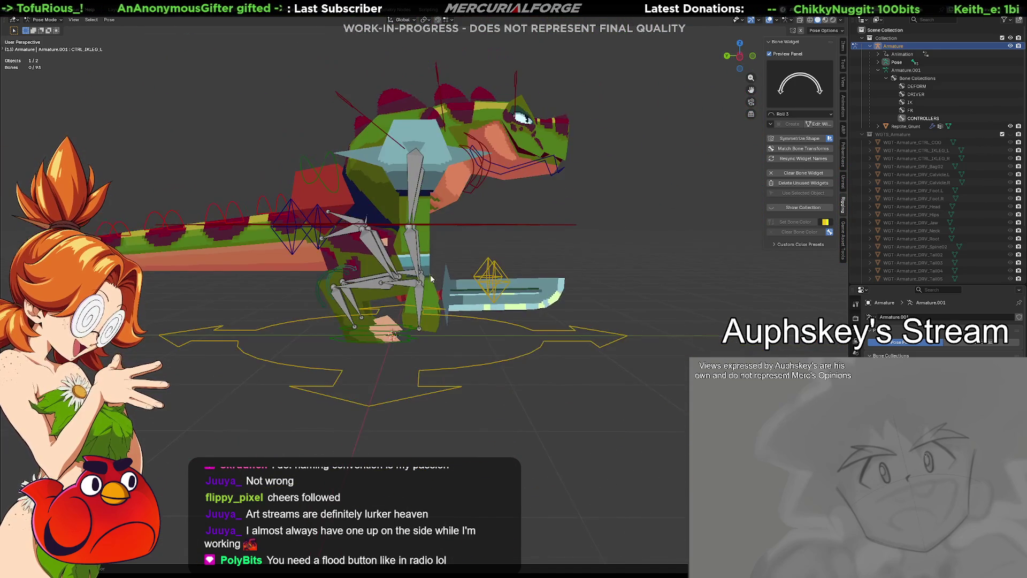
mouse_move(538, 299)
middle_mouse_down()
mouse_move(568, 296)
mouse_move(508, 255)
middle_mouse_up()
scroll(553, 268, "up", 3)
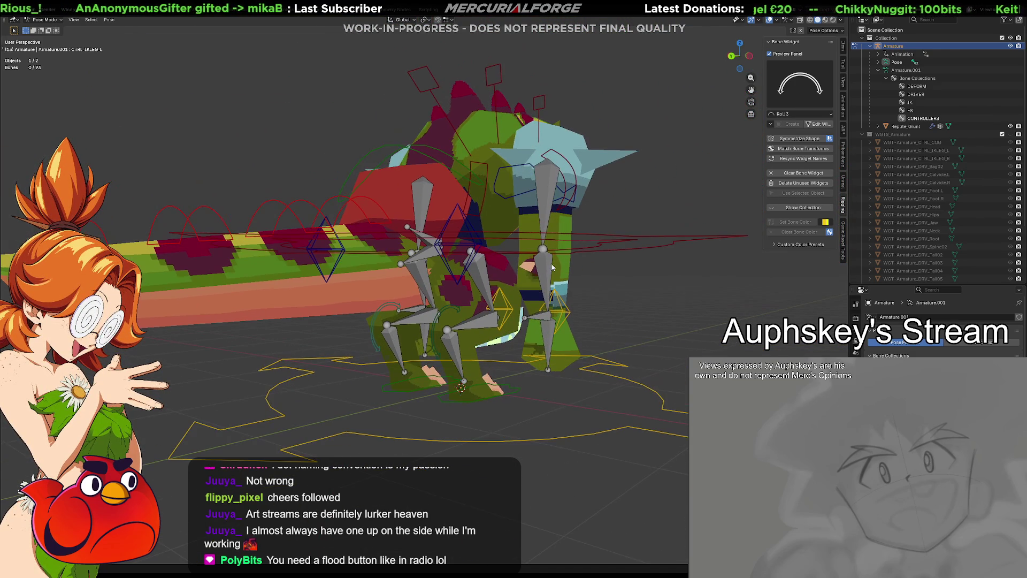
left_click(597, 242)
key("r")
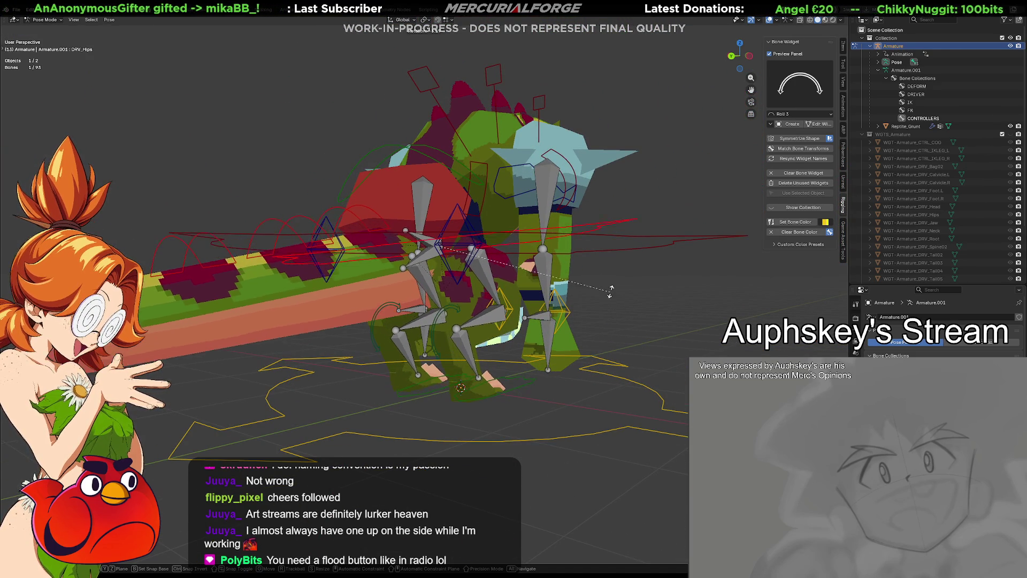
right_click(582, 330)
mouse_move(582, 331)
middle_mouse_down()
mouse_move(563, 331)
mouse_move(496, 275)
mouse_move(429, 302)
mouse_move(483, 301)
mouse_move(484, 262)
middle_mouse_up()
left_click(495, 270)
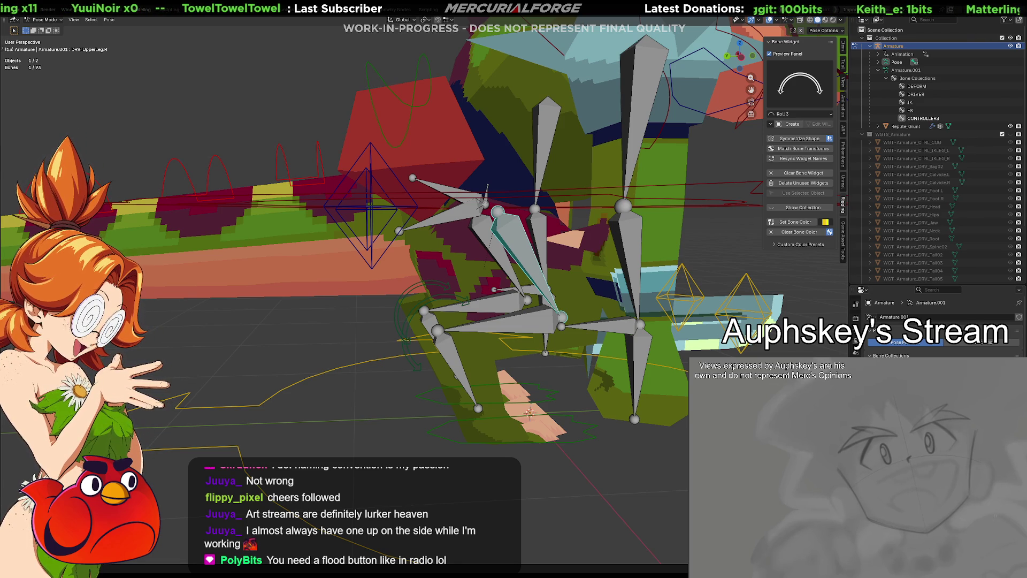
Rotate the DRV_Hips driver bone as a test, then undo the rotation.
scroll(675, 399, "down", 3)
middle_click_drag(602, 315, 615, 295)
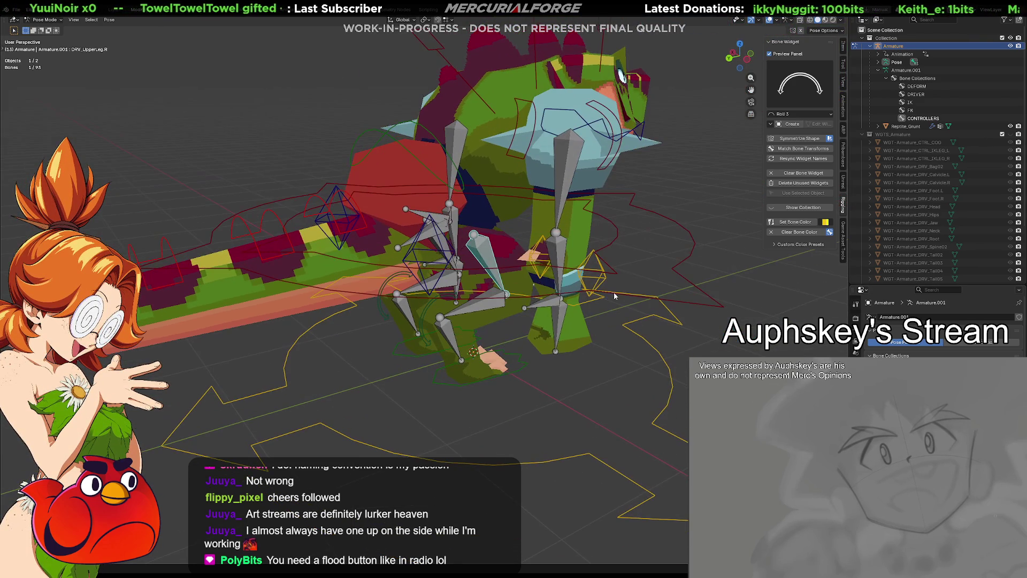
left_click(610, 237)
key("r")
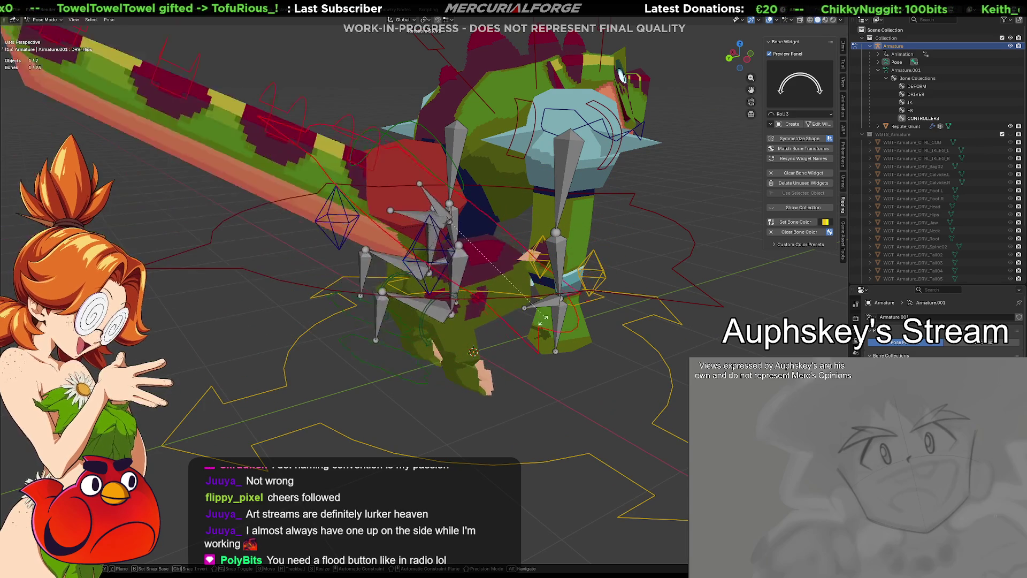
left_click(529, 302)
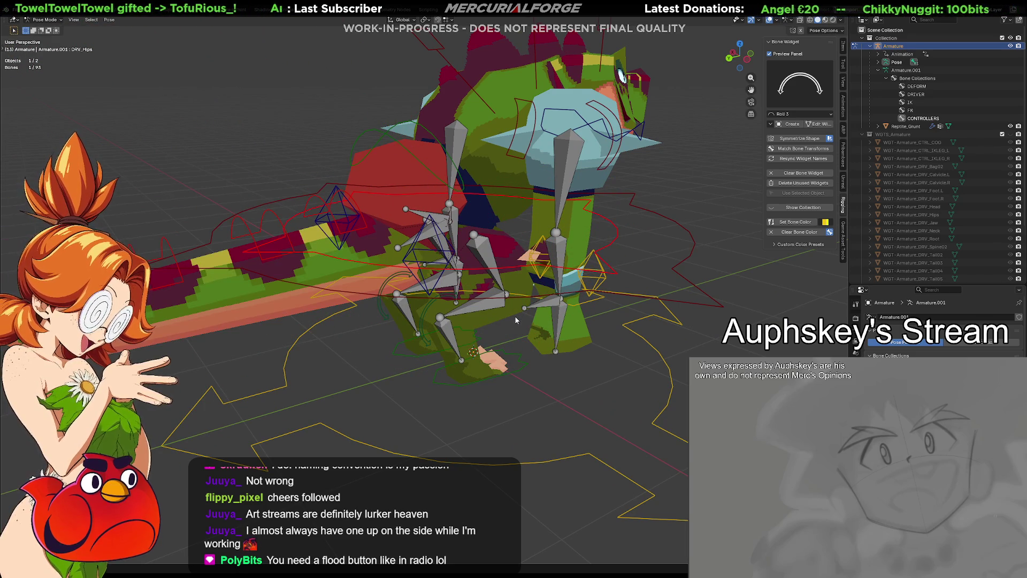
key("ctrl+z")
Enter Edit Mode and select the left upper and lower leg driver bones.
scroll(502, 311, "up", 2)
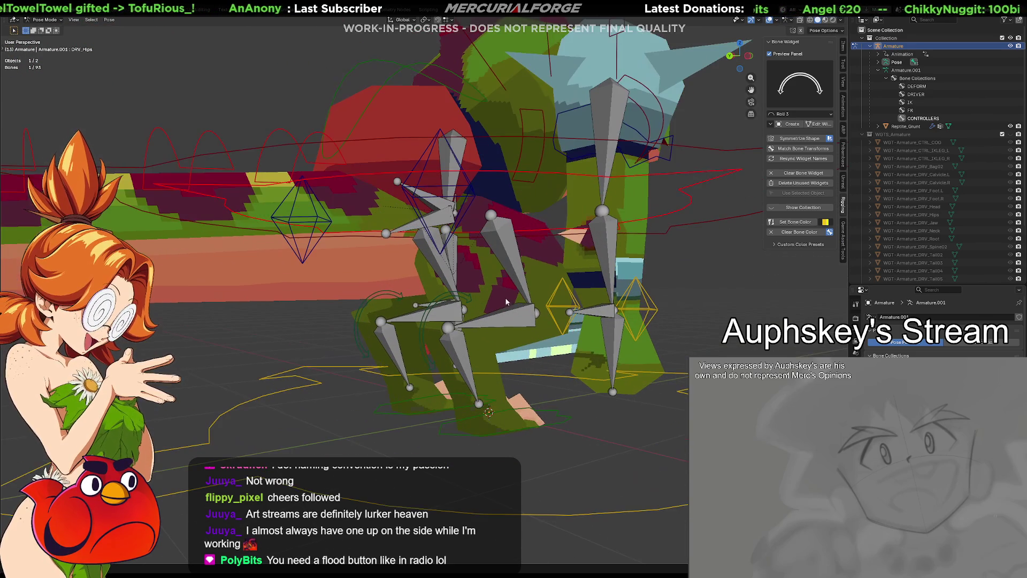
left_click(509, 264)
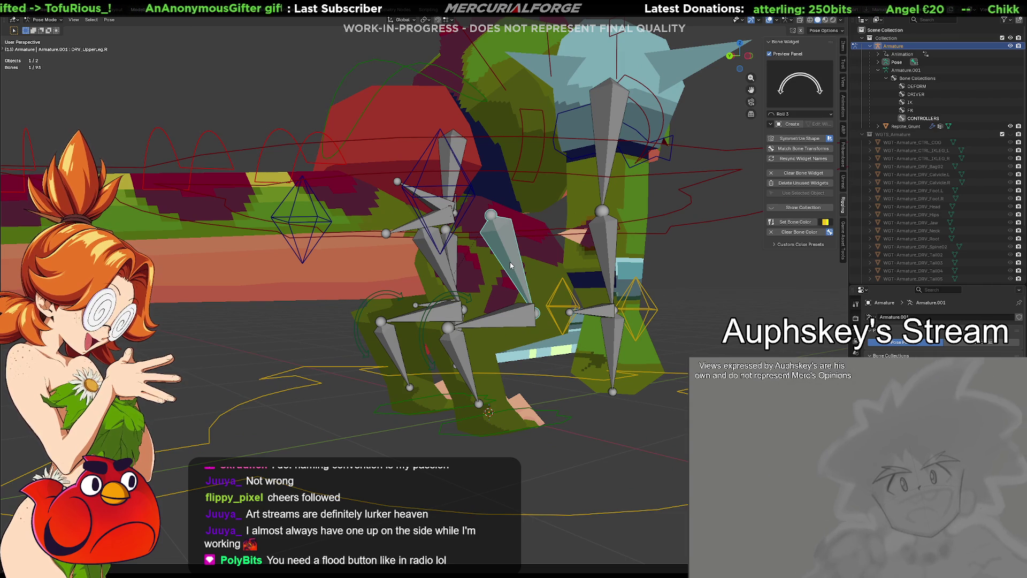
key("Tab")
left_click(708, 266)
mouse_move(708, 266)
middle_mouse_down()
mouse_move(480, 275)
mouse_move(537, 301)
mouse_move(468, 278)
middle_mouse_up()
left_click(466, 271)
left_click(466, 298, "shift")
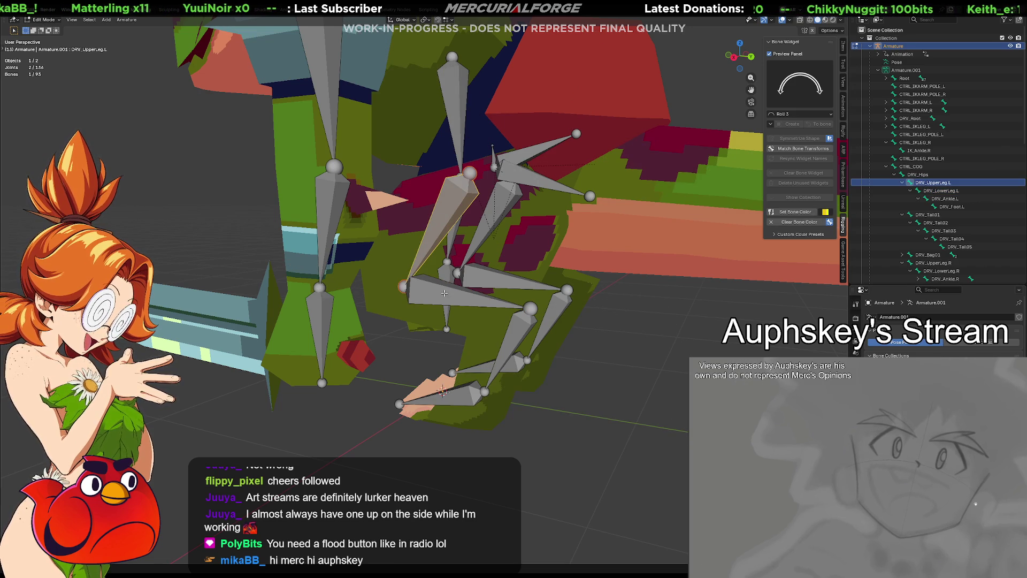
Add the left ankle and foot, plus right foot, ankle, lower and upper leg drivers to the selection.
left_click(520, 337, "shift")
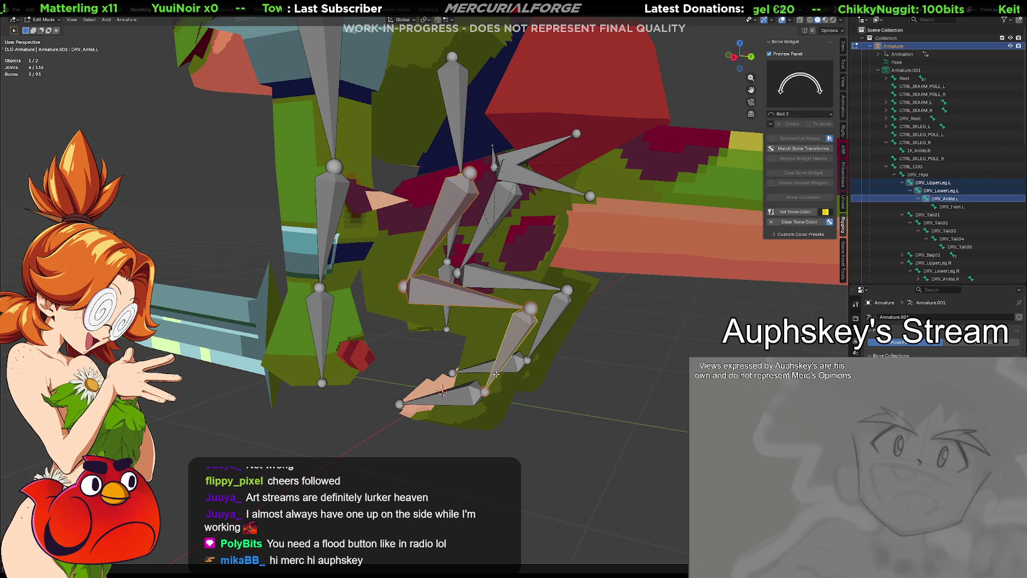
left_click(462, 392, "shift")
left_click(520, 364, "shift")
left_click(557, 303, "shift")
left_click(477, 250, "shift")
left_click(481, 238, "shift")
mouse_move(482, 238)
middle_mouse_down()
mouse_move(692, 251)
mouse_move(564, 280)
mouse_move(524, 301)
middle_mouse_up()
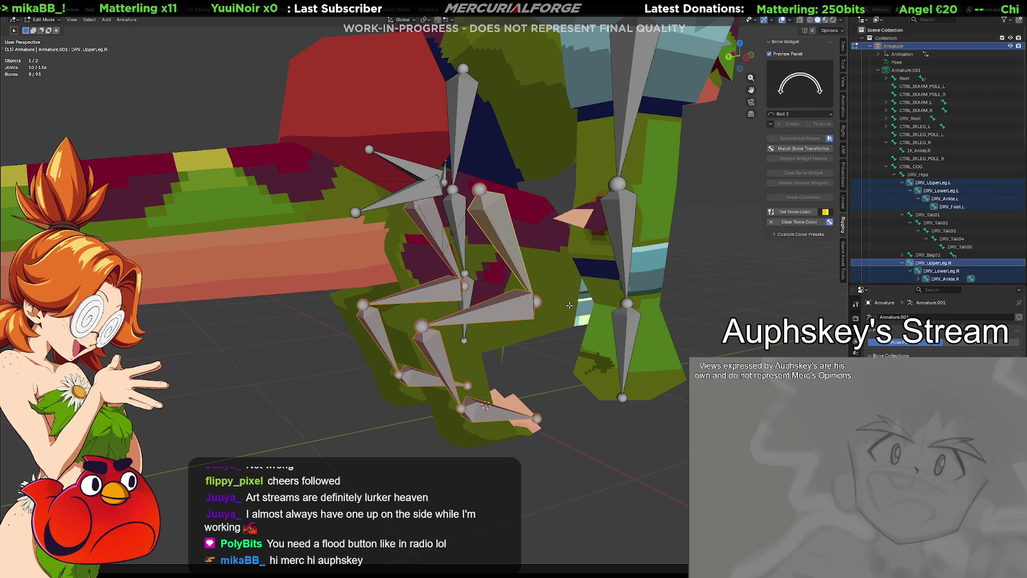
Delete the eight selected leg driver bones with X > Bones.
key("x")
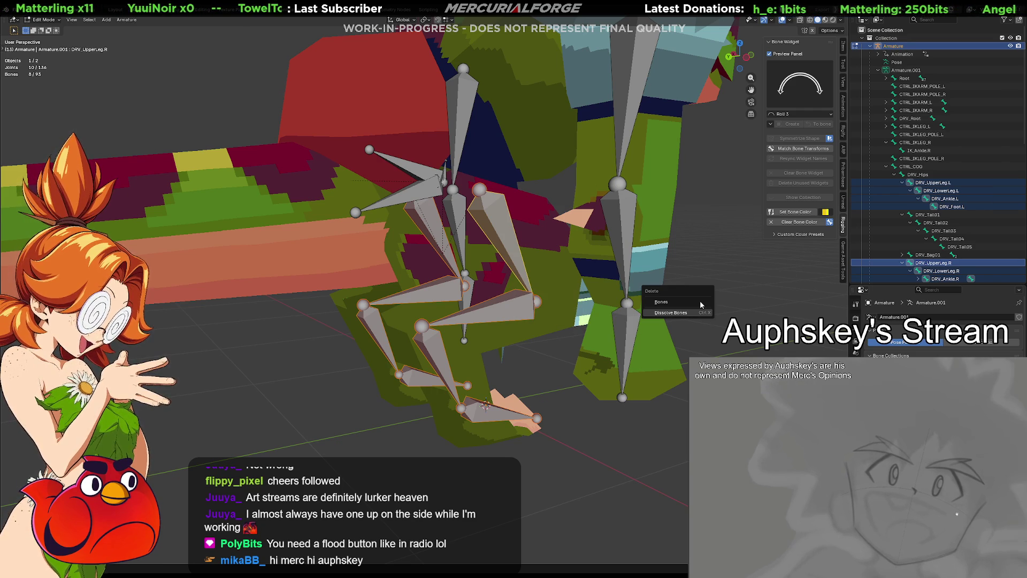
key("x")
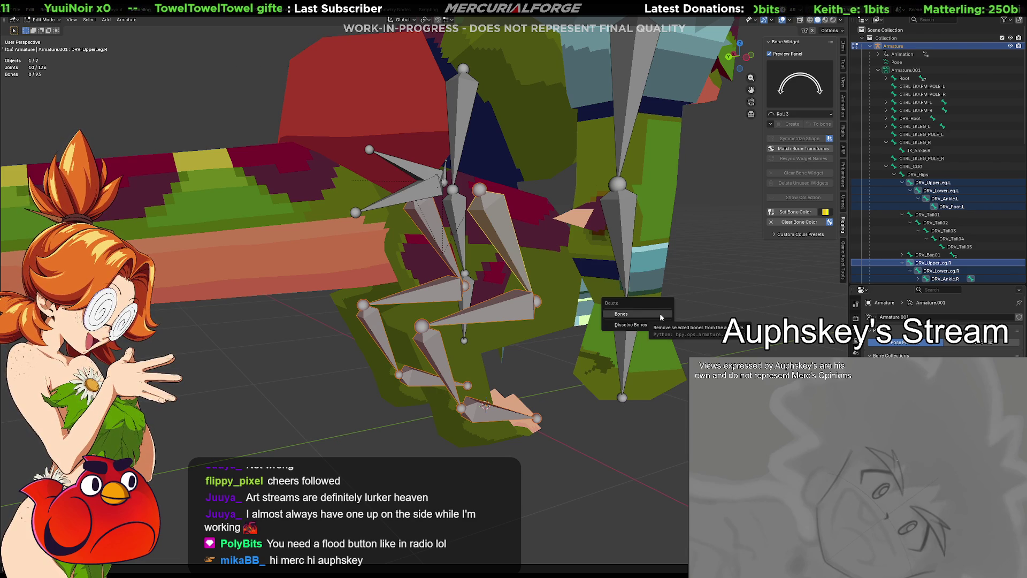
left_click(660, 314)
mouse_move(632, 304)
middle_mouse_down()
mouse_move(486, 306)
mouse_move(514, 307)
middle_mouse_up()
Delete the driver arm bones and left hand bone with X > Bones.
left_click(453, 334)
left_click(437, 251, "shift")
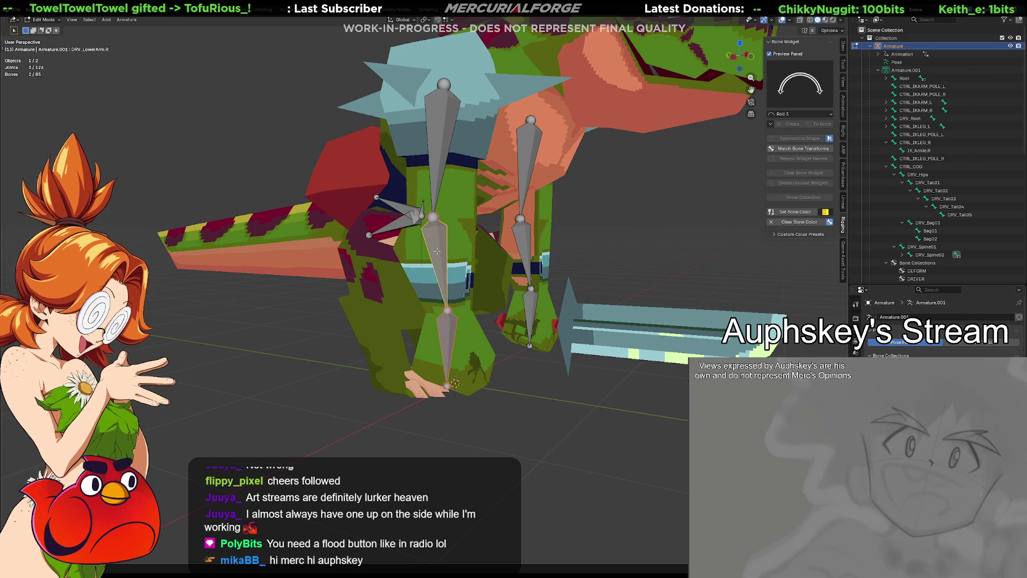
left_click(441, 152, "shift")
left_click(531, 303, "shift")
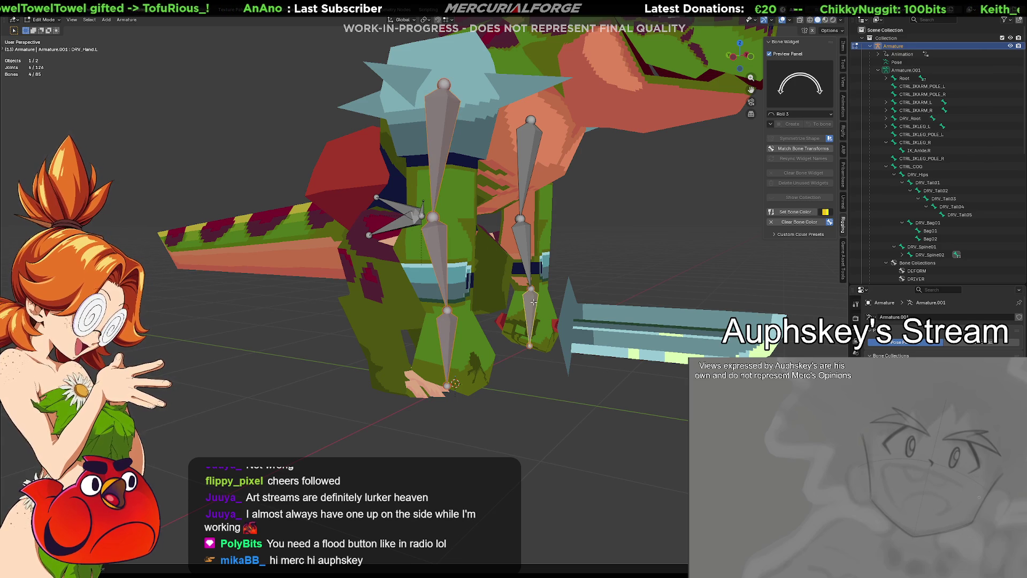
key("x")
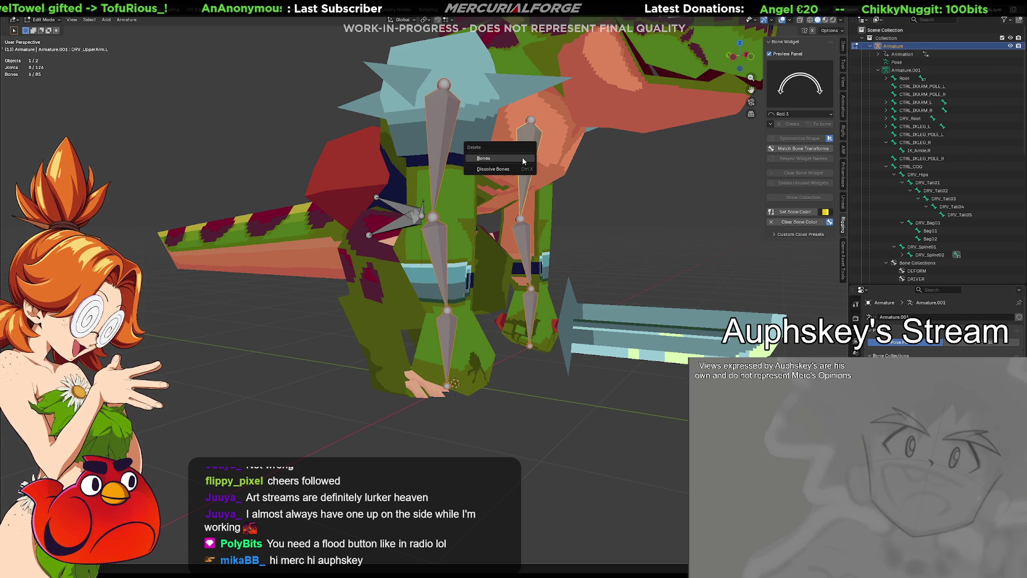
left_click(527, 165)
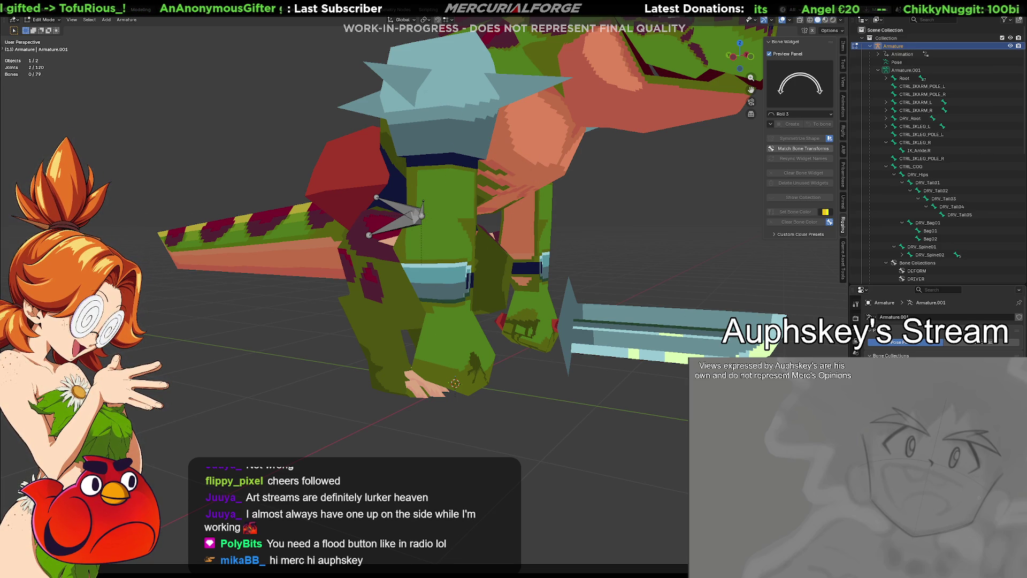
Unhide bones, switch to Pose Mode and test-move the CTRL_IKARM_L IK arm control.
key("ctrl+z")
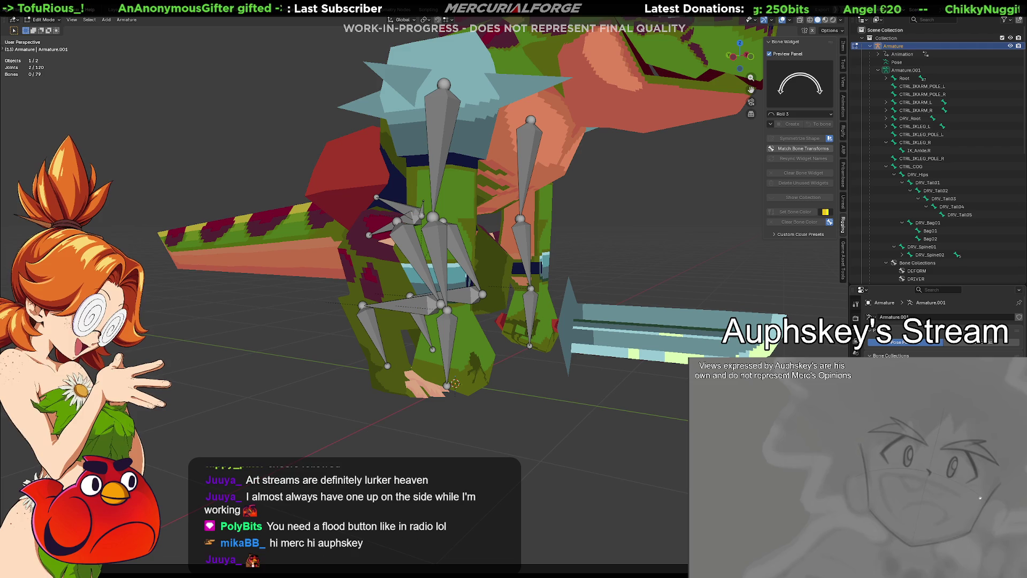
middle_click_drag(455, 310, 584, 309)
key("alt+h")
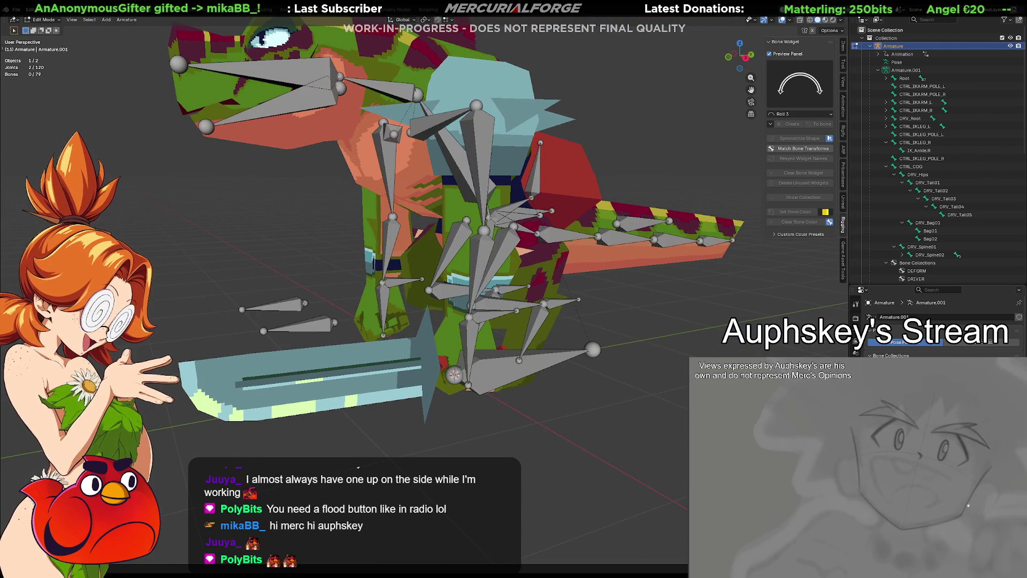
key("ctrl+Tab")
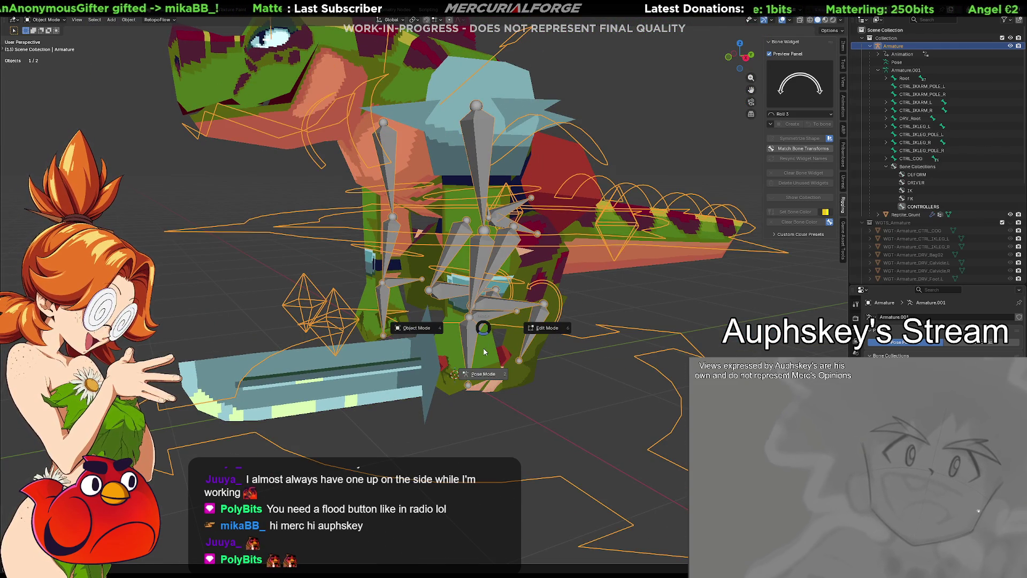
left_click(484, 319)
middle_click_drag(484, 319, 514, 310)
key("g")
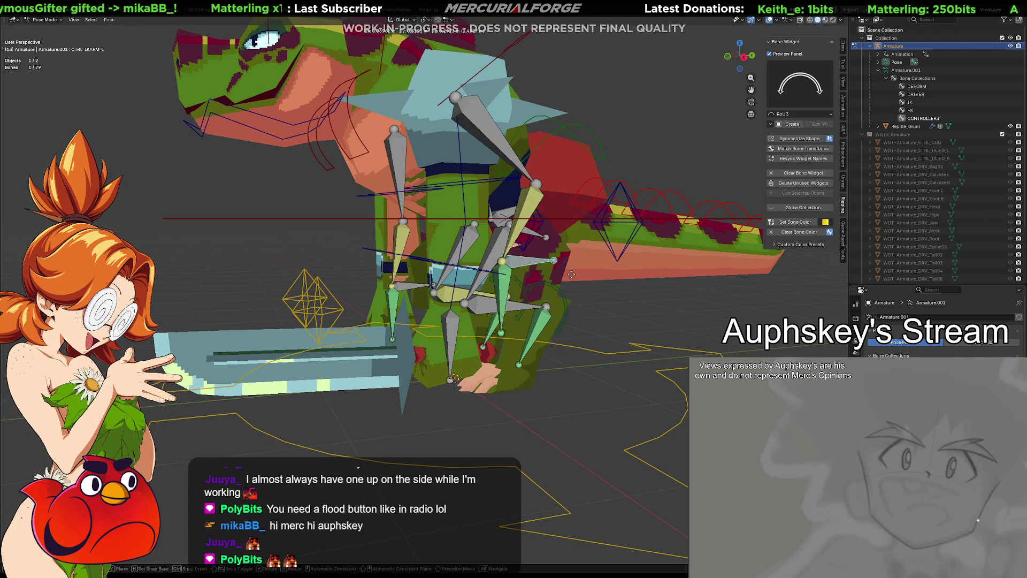
left_click(560, 293)
mouse_move(559, 293)
middle_mouse_down()
mouse_move(564, 314)
mouse_move(540, 318)
middle_mouse_up()
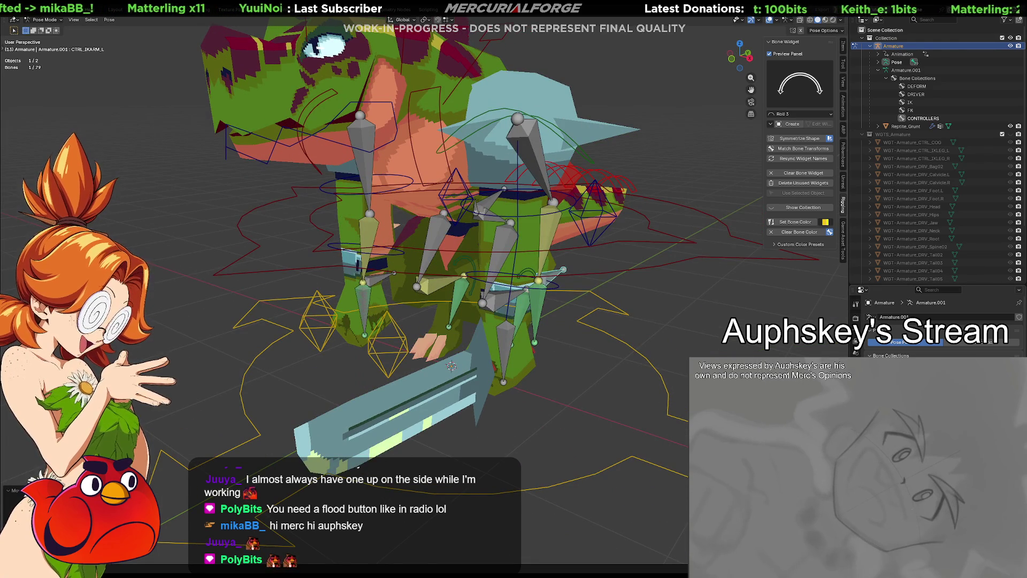
Toggle the hidden leg and arm bones, then bring the armature back into Edit Mode via Object Mode.
key("alt+h")
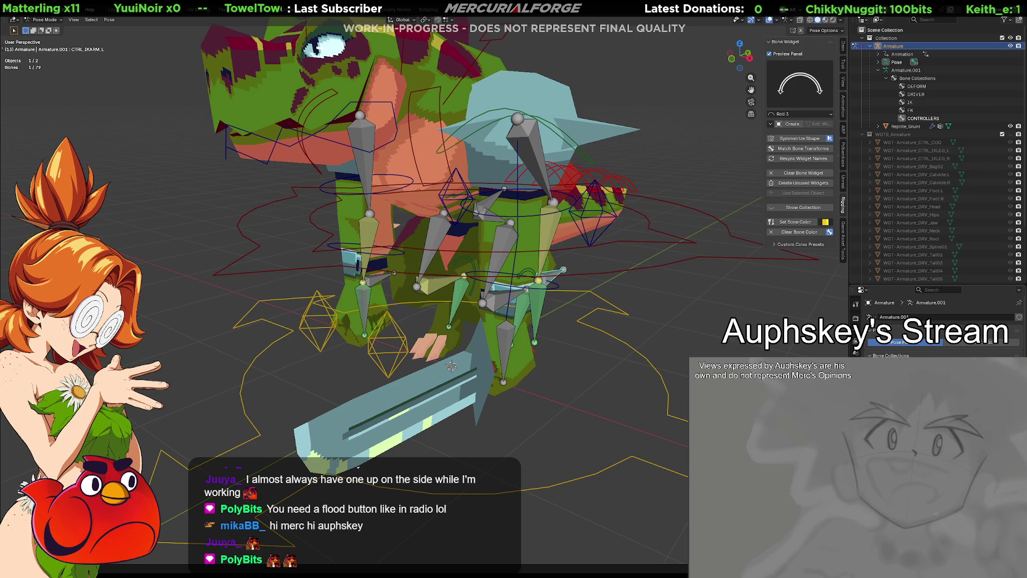
key("h")
key("alt+h")
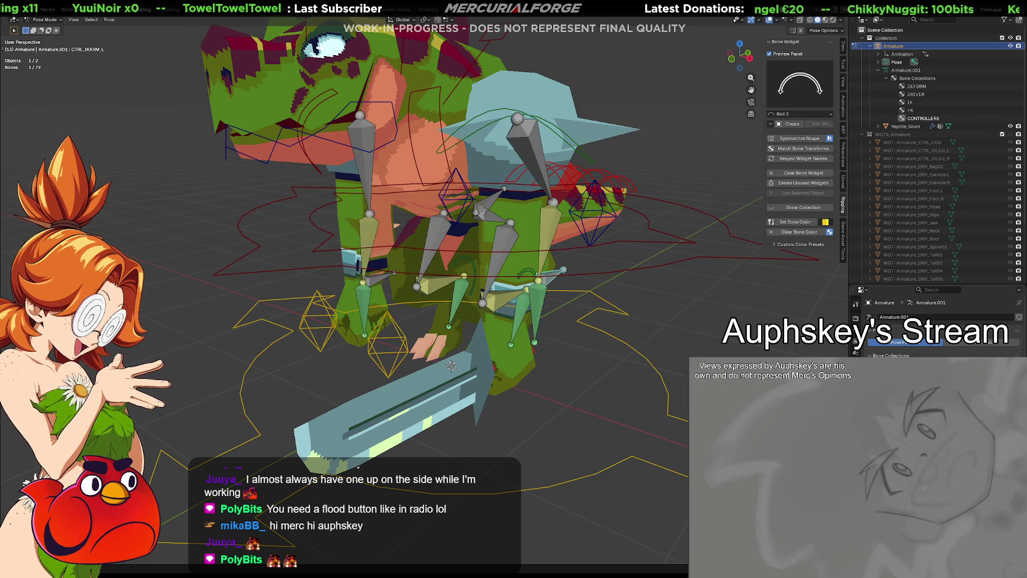
key("ctrl+Tab")
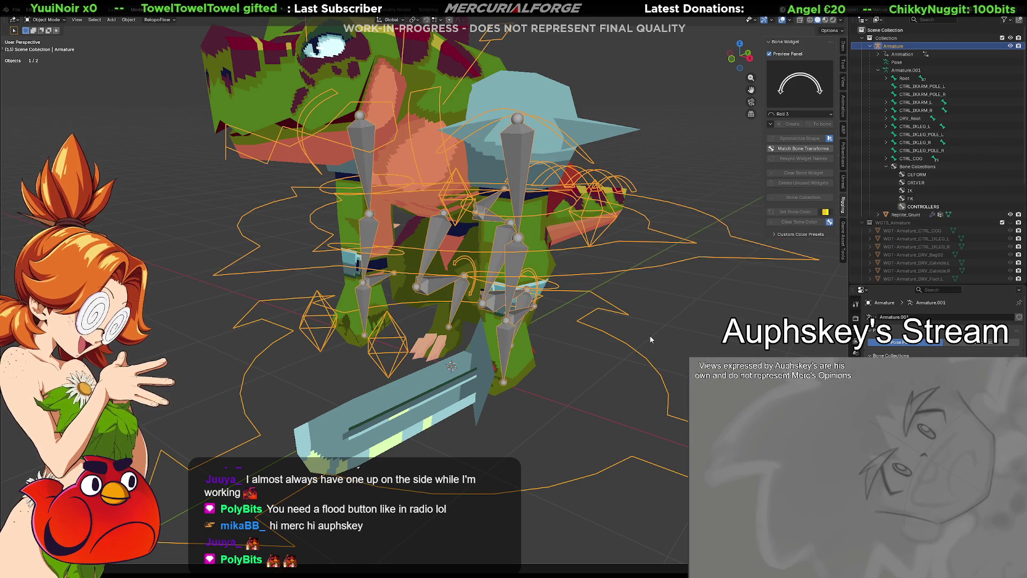
left_click(662, 321)
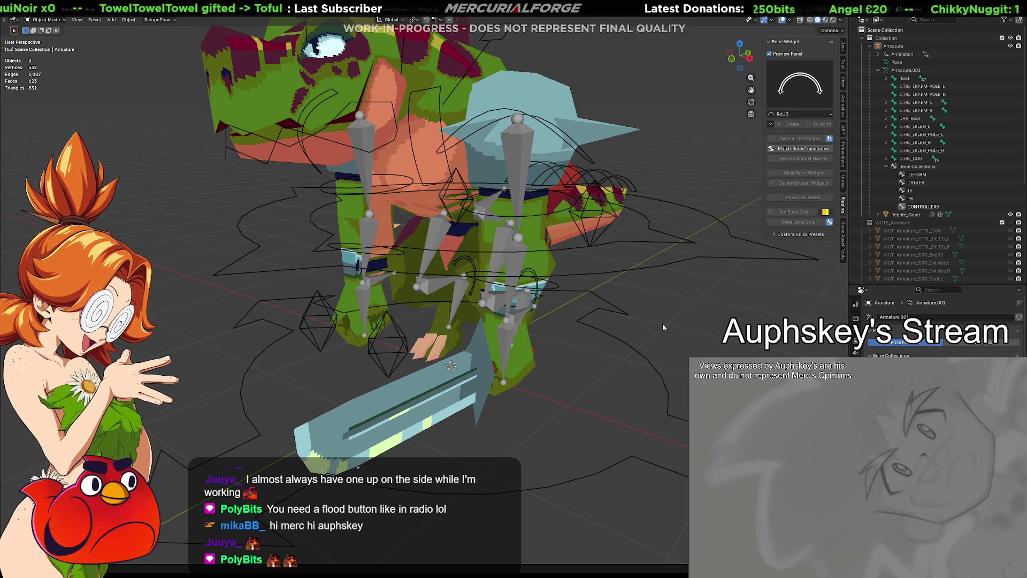
left_click(658, 325)
mouse_move(659, 329)
middle_mouse_down()
mouse_move(669, 324)
mouse_move(660, 319)
middle_mouse_up()
key("Tab")
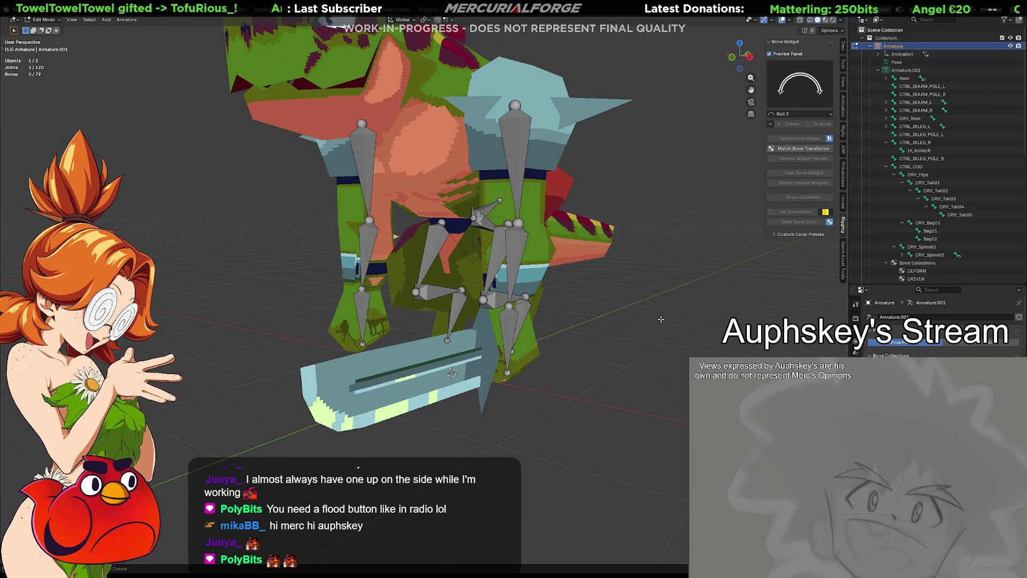
Unhide the head, jaw, tail, sword and remaining hidden bones with Alt+H.
scroll(657, 317, "down", 2)
mouse_move(657, 318)
middle_mouse_down()
mouse_move(631, 321)
mouse_move(661, 297)
middle_mouse_up()
key("alt+h")
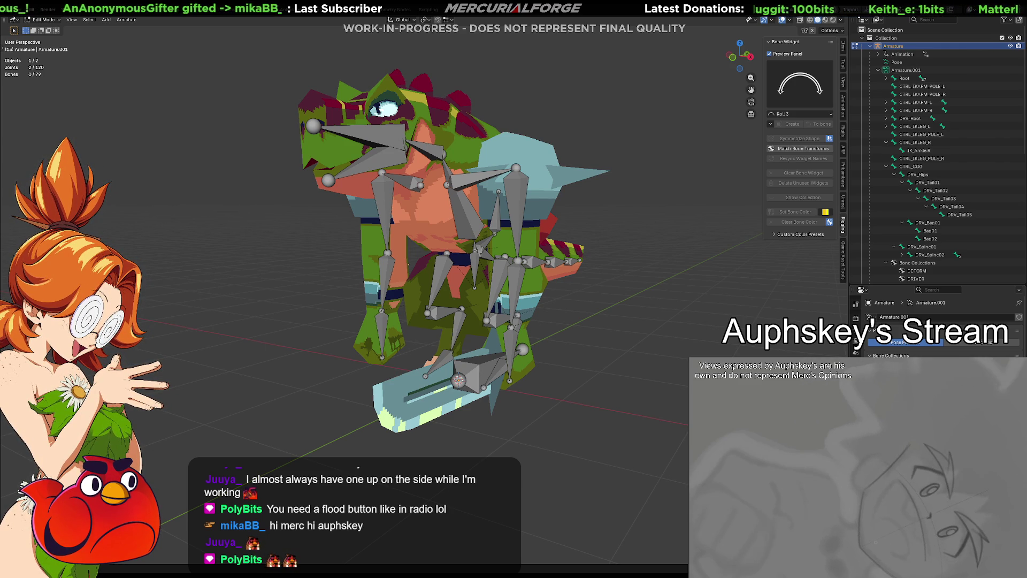
middle_click_drag(460, 268, 444, 268)
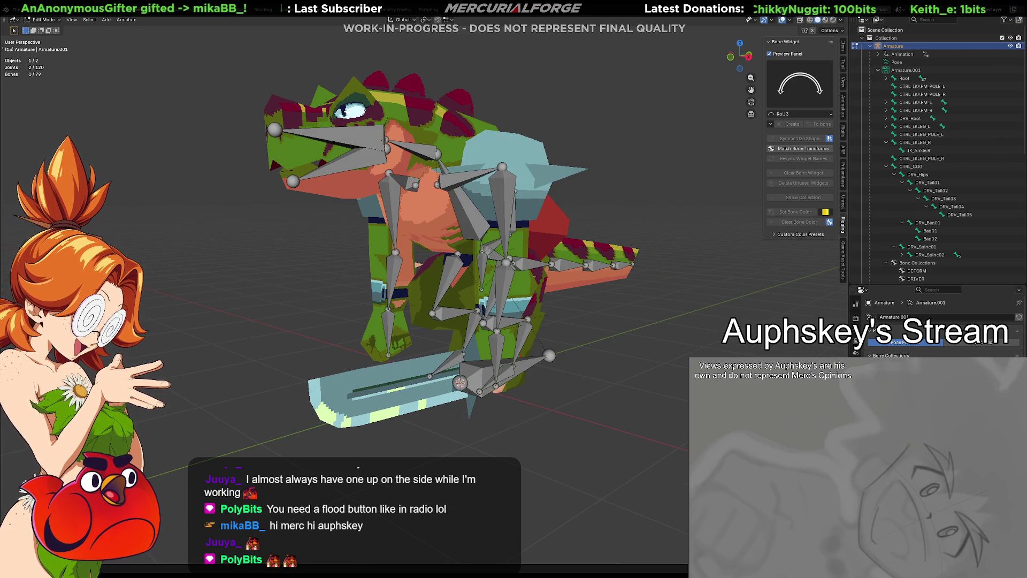
key("alt+h")
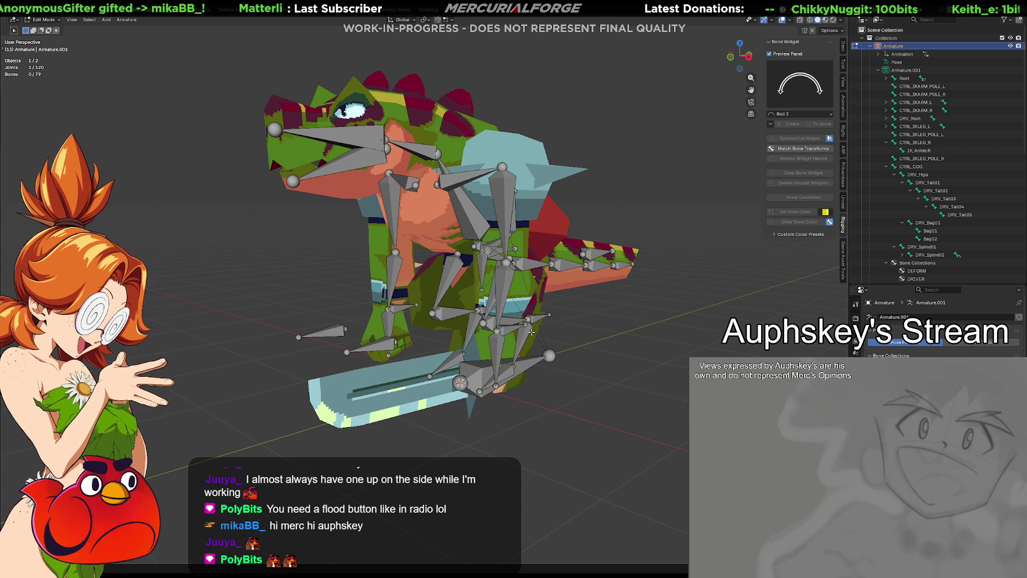
Select the CTRL_IKARM_L control bone and switch the rig to Pose Mode from the Ctrl+Tab menu.
left_click(527, 334)
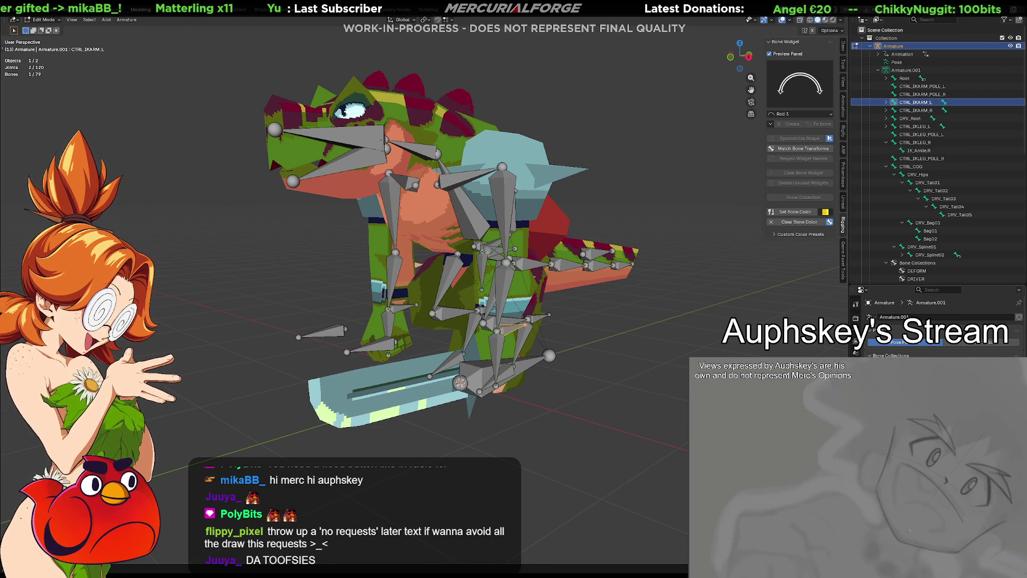
key("ctrl+Tab")
key("Escape")
key("Tab")
key("Tab")
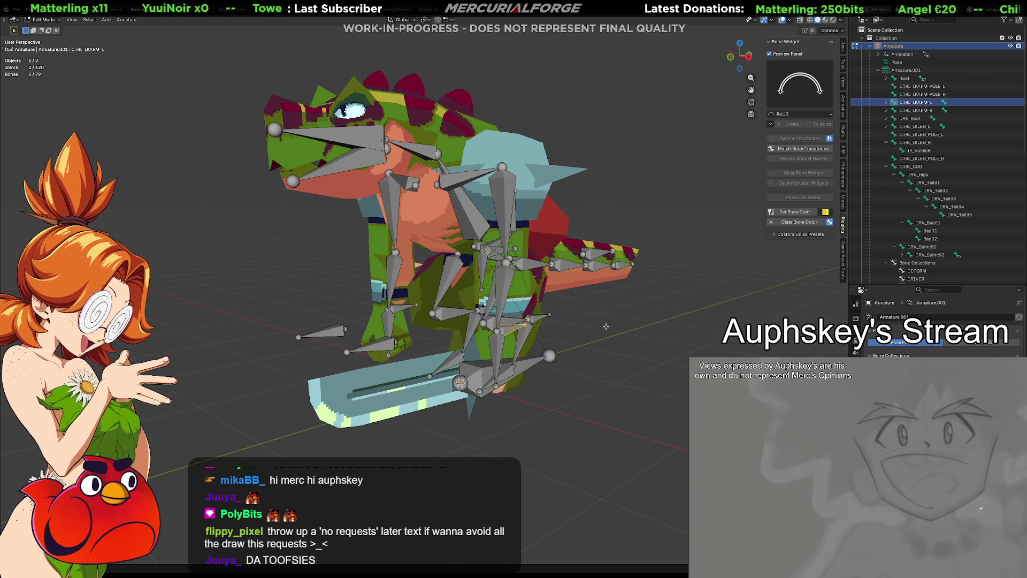
key("ctrl+Tab")
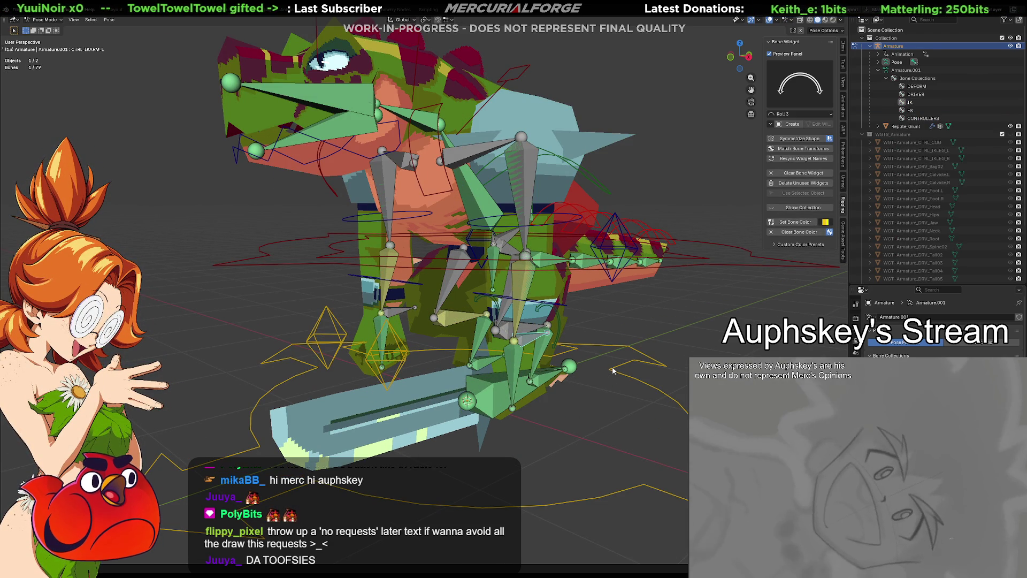
key("alt+Tab")
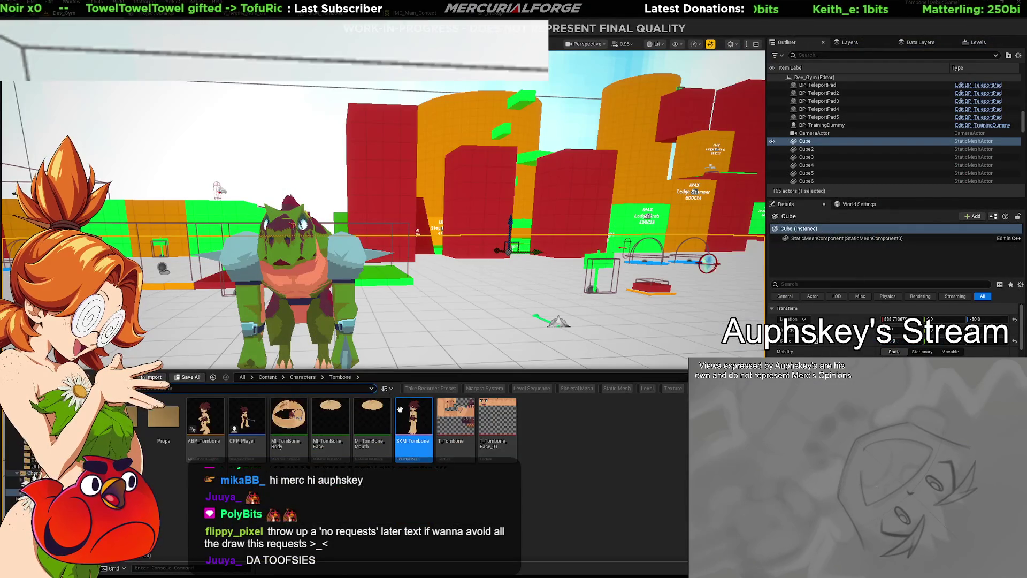
double_click(406, 412)
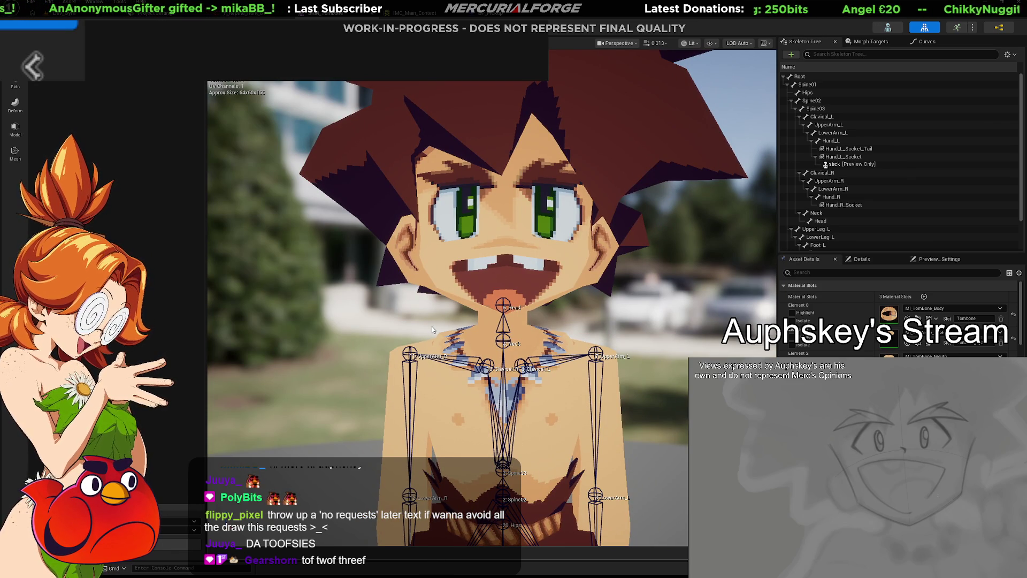
scroll(404, 310, "down", 5)
scroll(498, 299, "up", 5)
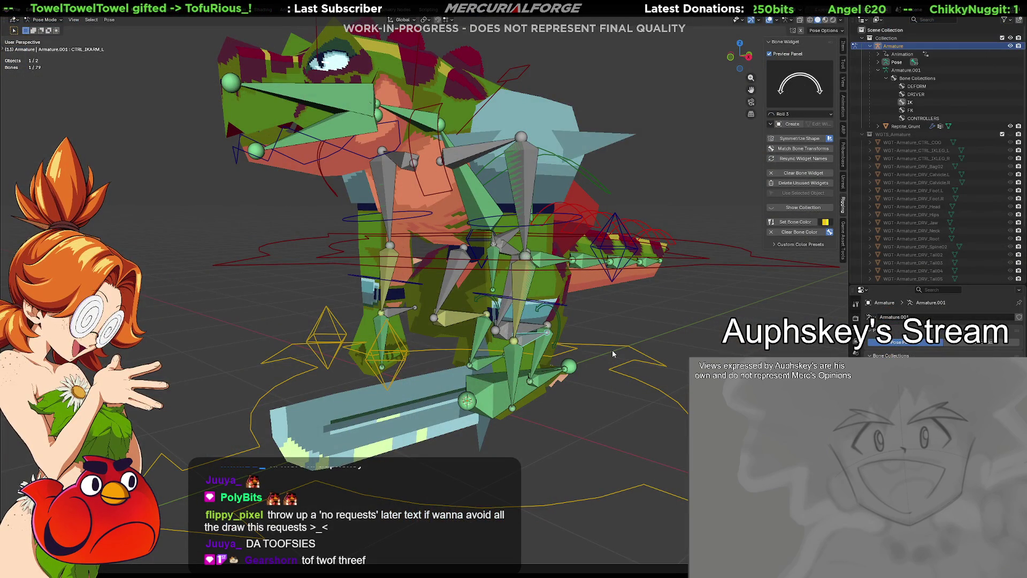
Move the left IK arm control, then select DRV_Root and view its bone properties.
mouse_move(613, 353)
middle_mouse_down()
mouse_move(698, 343)
mouse_move(581, 339)
middle_mouse_up()
mouse_move(523, 355)
middle_mouse_down()
mouse_move(542, 389)
mouse_move(553, 373)
mouse_move(541, 357)
middle_mouse_up()
key("g")
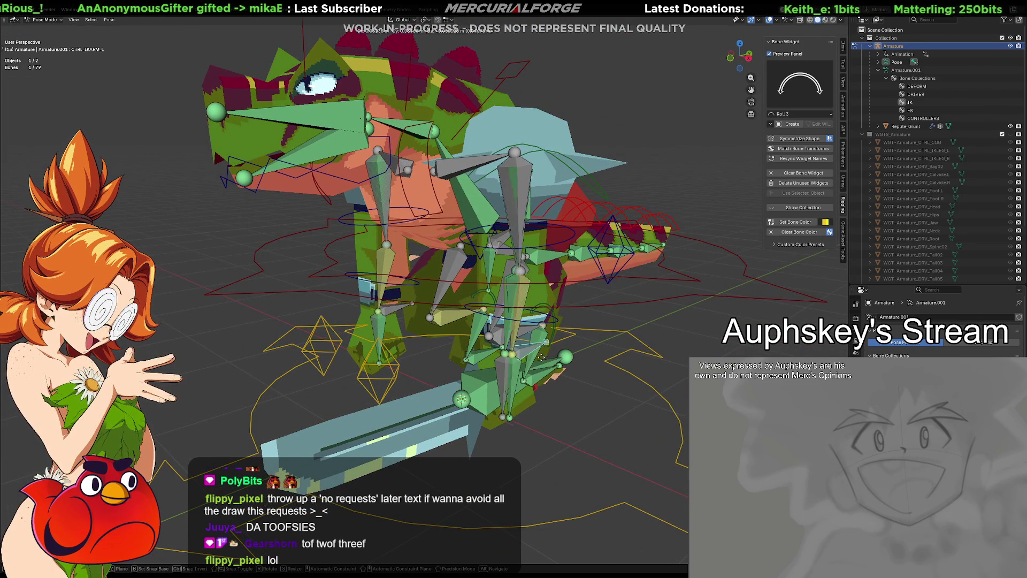
left_click(539, 342)
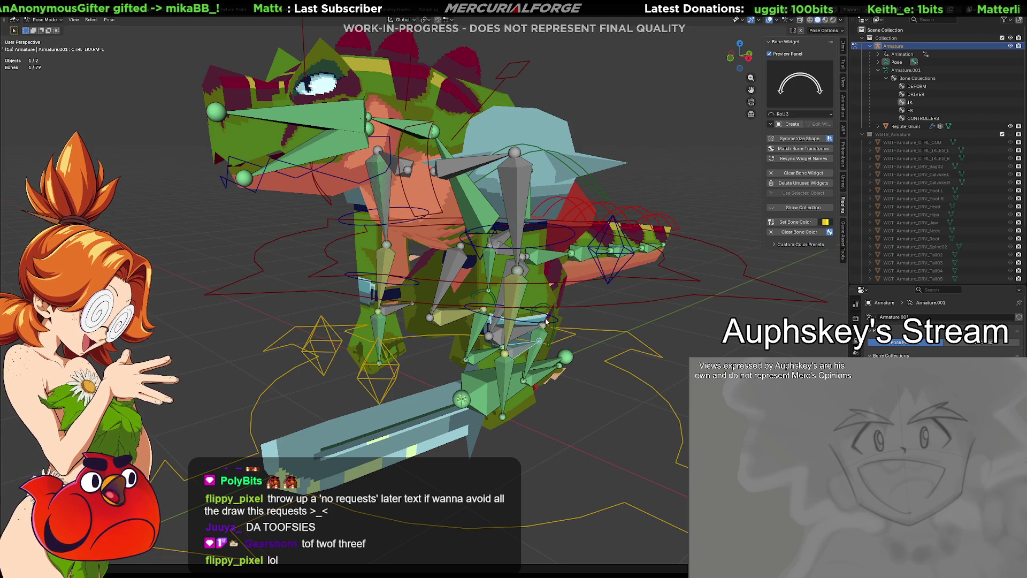
left_click(666, 391)
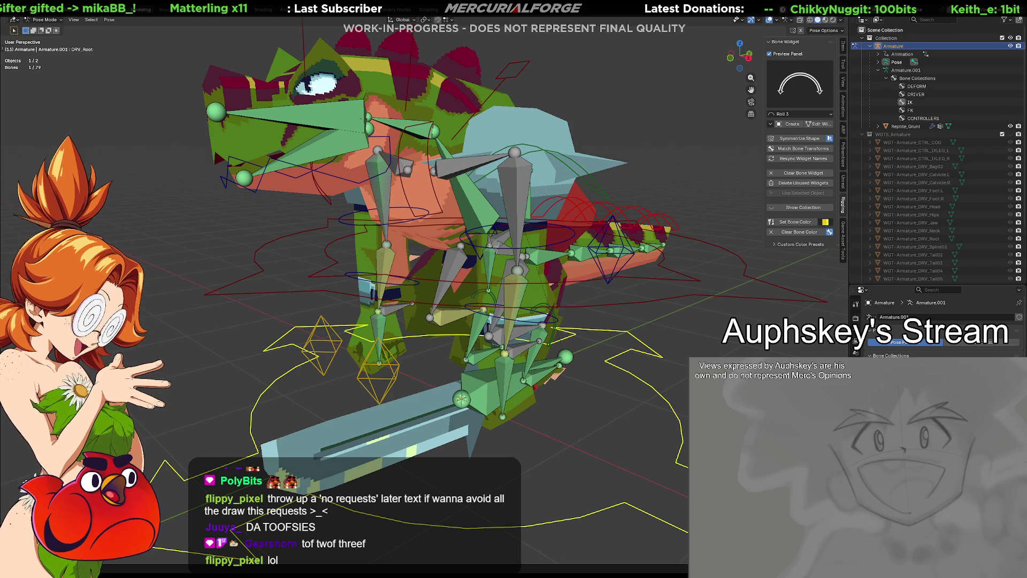
left_click(855, 332)
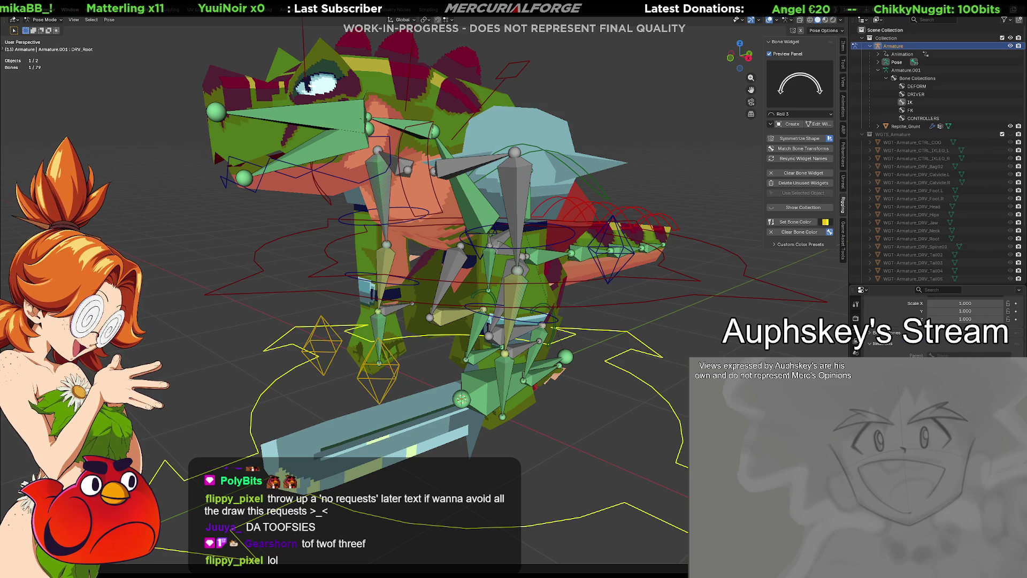
Re-pose the left arm twice by moving CTRL_IKARM_L to new positions.
left_click(518, 353)
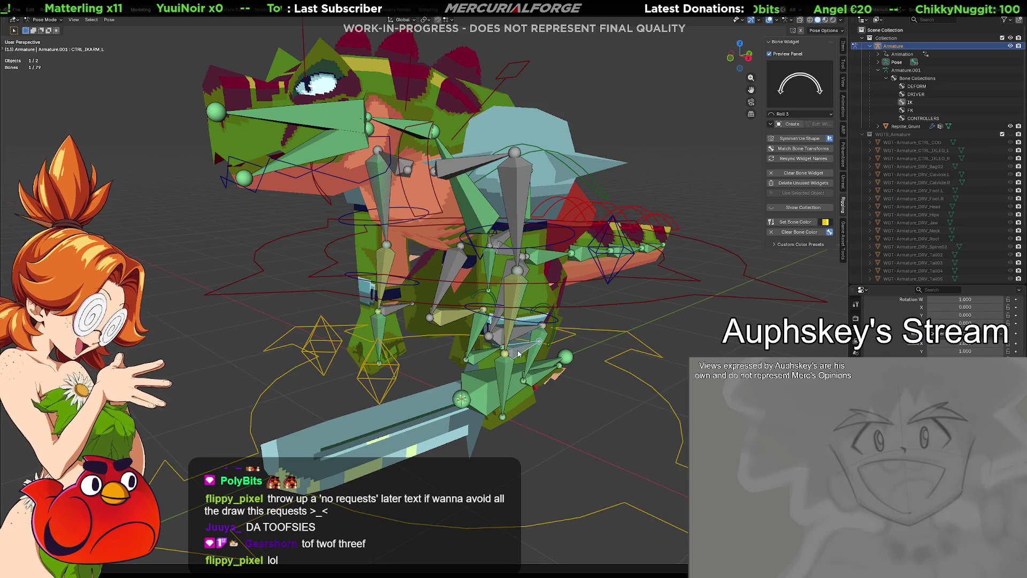
key("g")
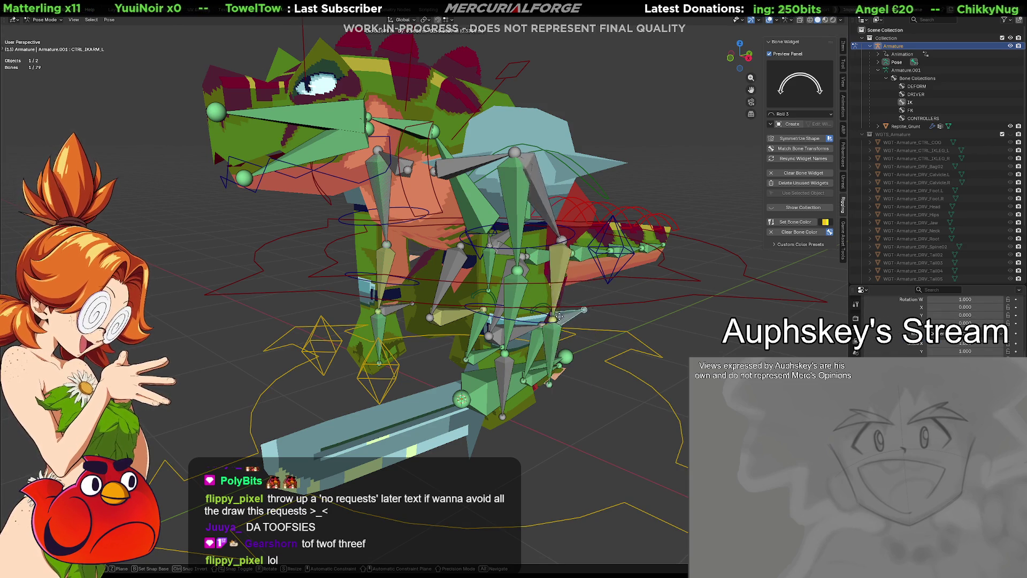
left_click(606, 337)
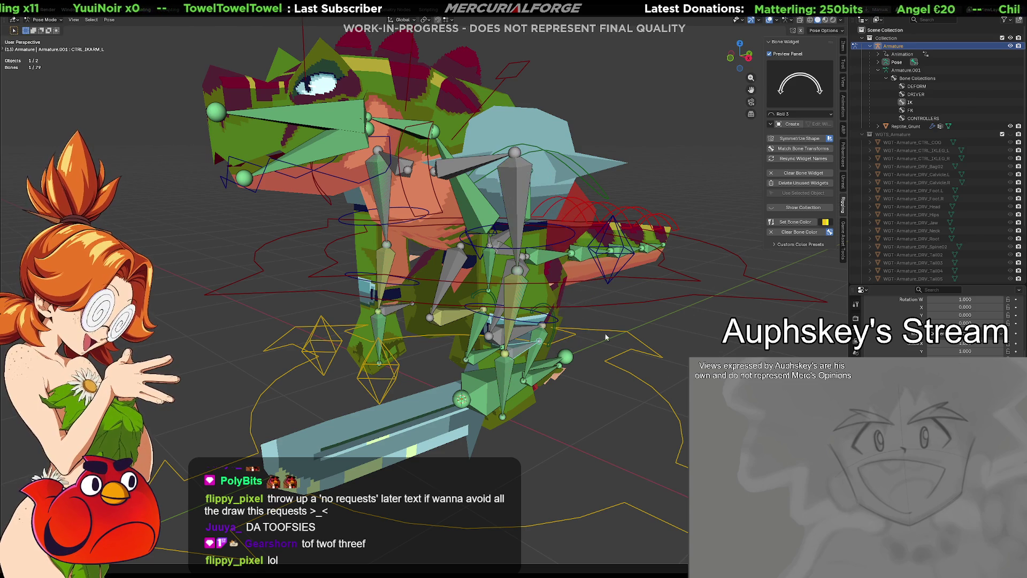
left_click(631, 375)
scroll(936, 326, "down", 3)
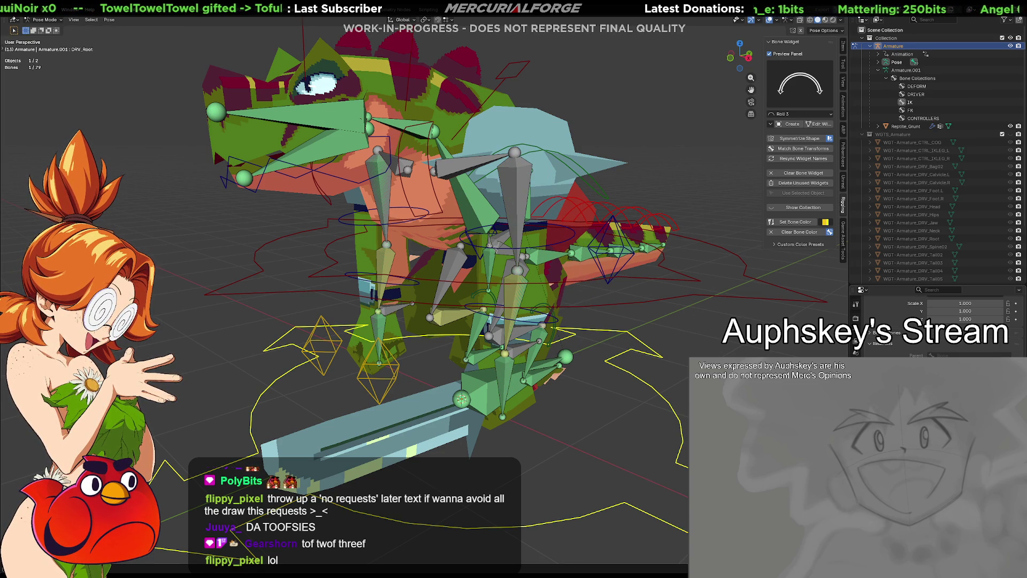
left_click(513, 350)
mouse_move(530, 353)
middle_mouse_down()
mouse_move(551, 341)
mouse_move(549, 350)
middle_mouse_up()
key("g")
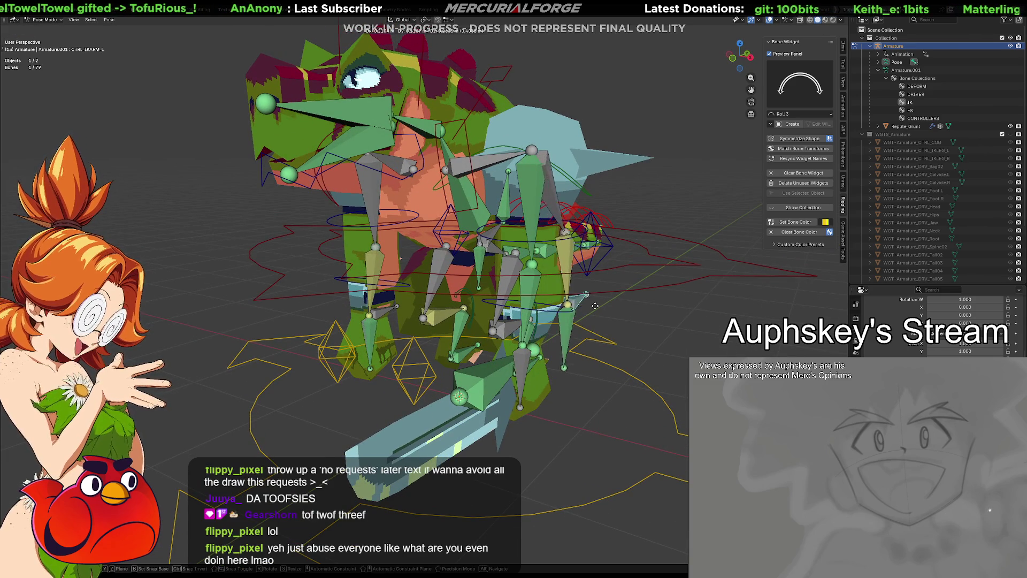
left_click(600, 279)
Move CTRL_COG along the X axis, then grab DRV_Root and cancel the move.
mouse_move(609, 313)
middle_mouse_down()
mouse_move(462, 312)
mouse_move(557, 317)
middle_mouse_up()
mouse_move(584, 319)
middle_mouse_down()
mouse_move(602, 332)
mouse_move(585, 341)
middle_mouse_up()
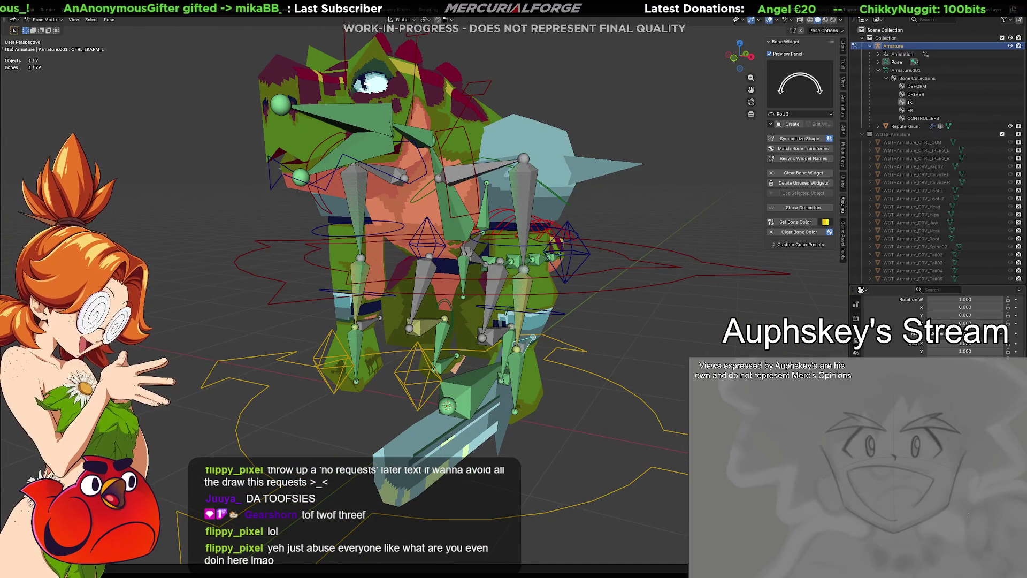
left_click(598, 294)
key("g")
key("x")
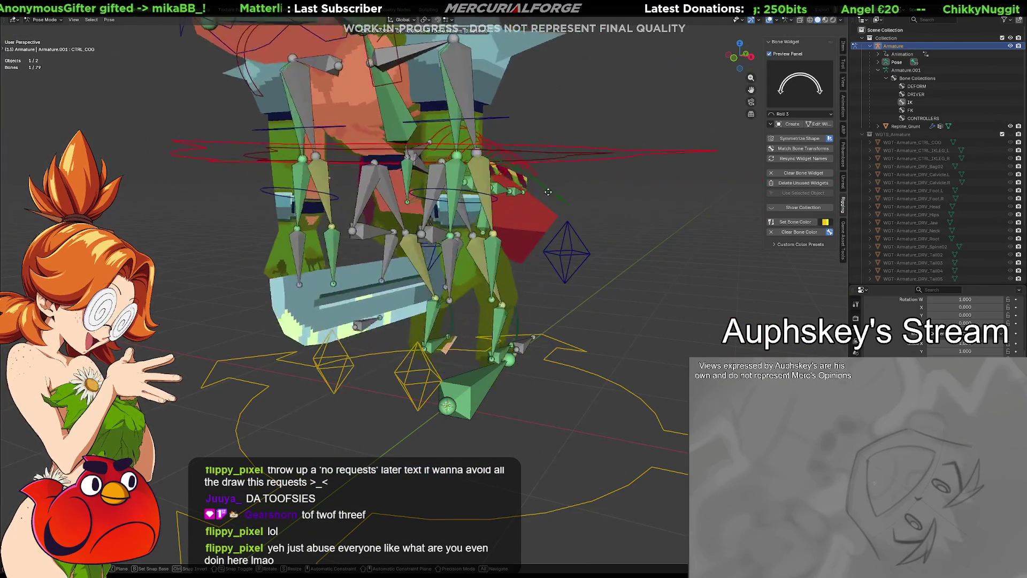
left_click(614, 363)
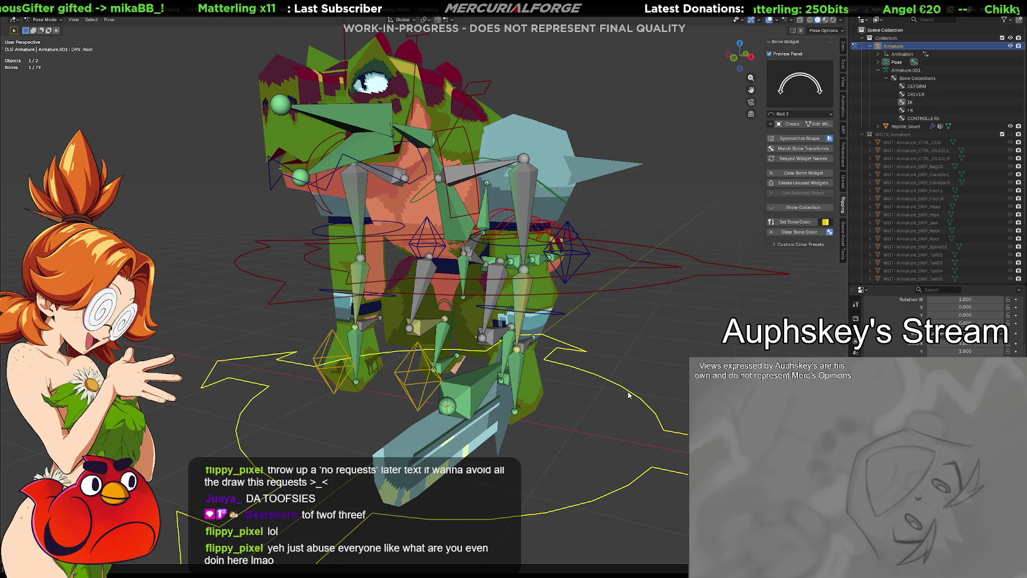
left_click(455, 399)
key("g")
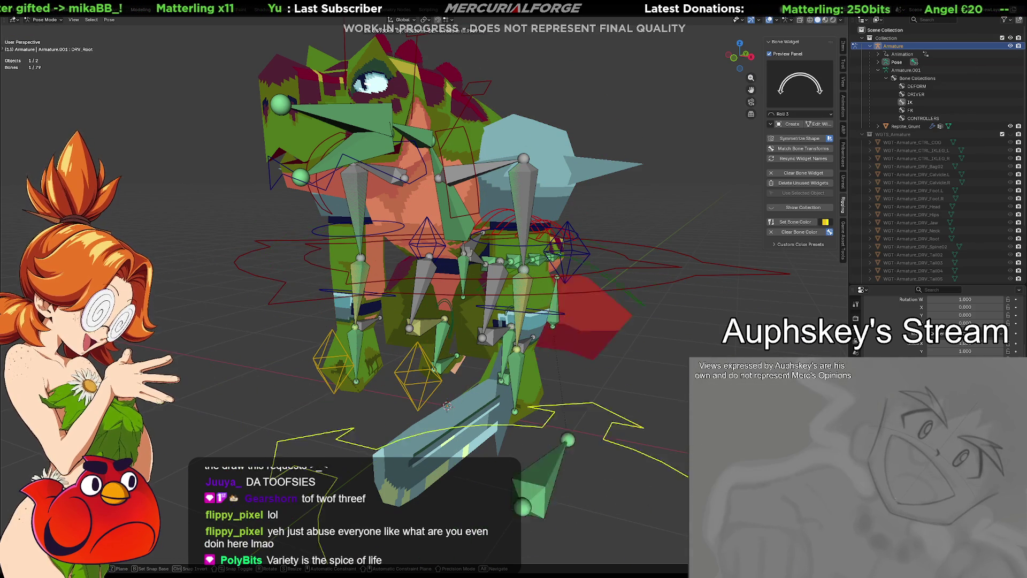
key("Escape")
Move the left arm pole control CTRL_IKARM_POLE_L and pick the FK bone collection.
middle_click_drag(661, 420, 604, 414)
left_click(612, 268)
key("g")
left_click(634, 271)
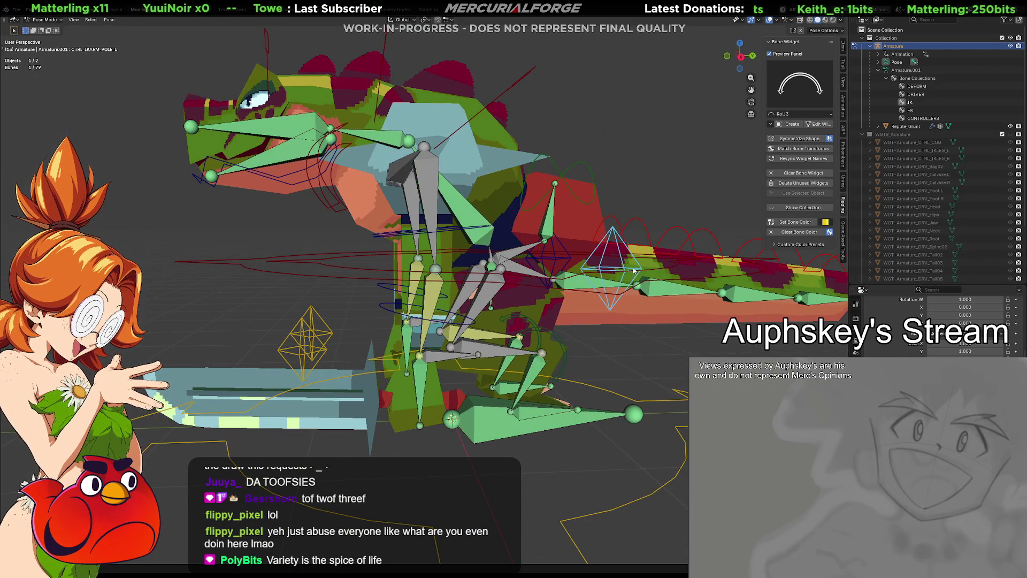
mouse_move(547, 315)
middle_mouse_down()
mouse_move(567, 324)
mouse_move(540, 329)
mouse_move(570, 328)
middle_mouse_up()
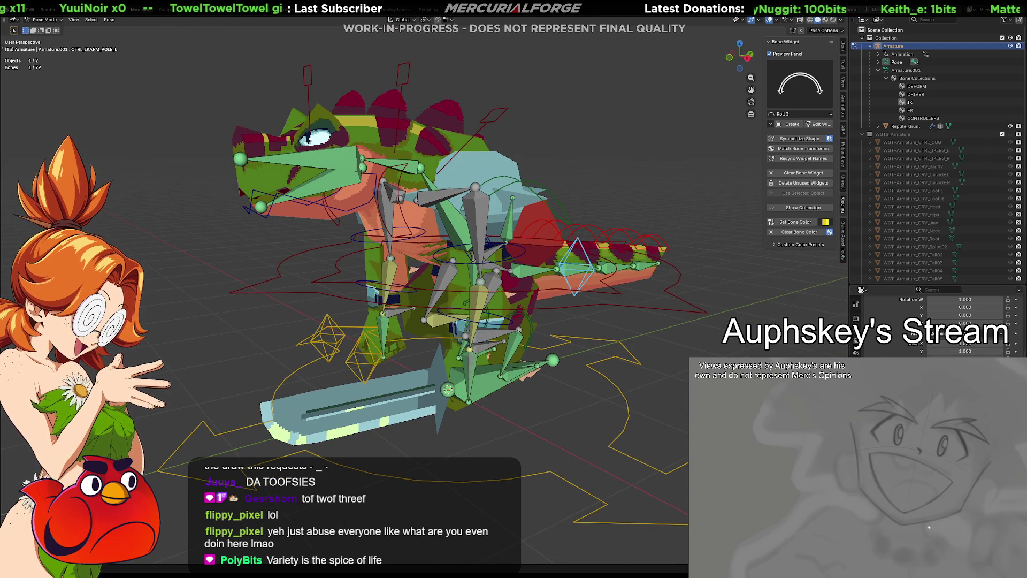
left_click(910, 327)
Hide the controller and DRIVER bone collections and select FK_UpperArm.L.
left_click(993, 336)
left_click(993, 319)
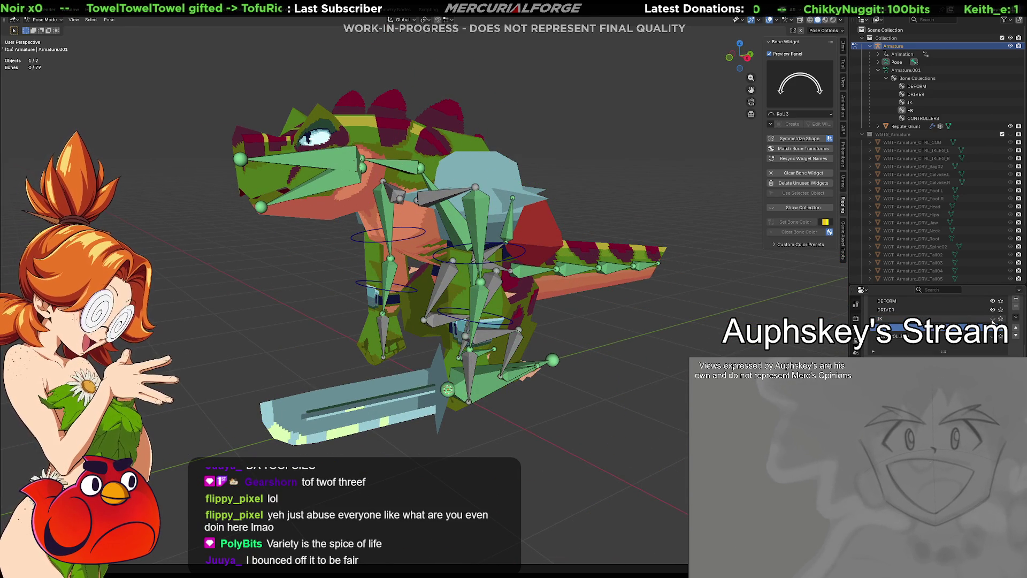
left_click(993, 310)
left_click(500, 260)
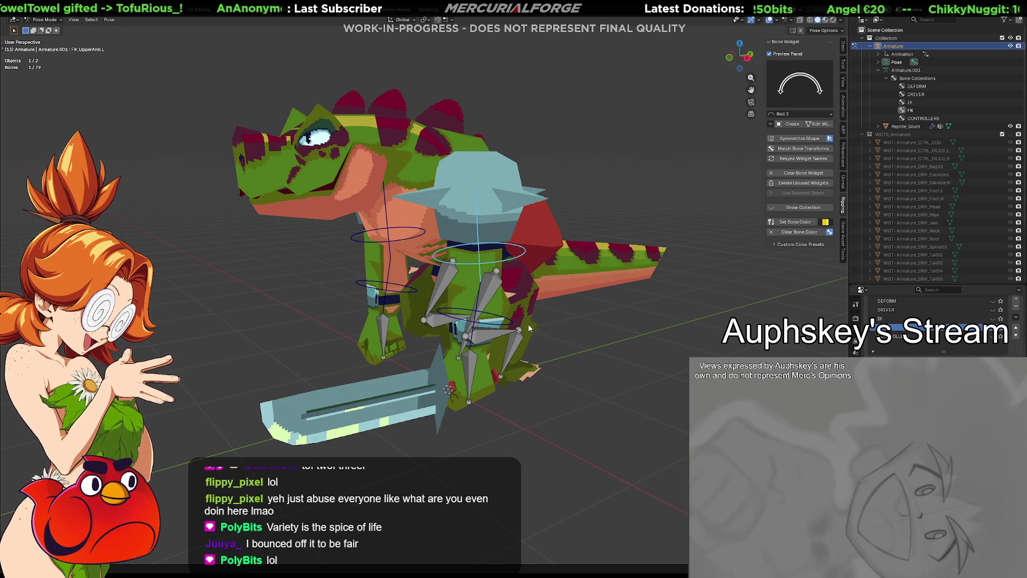
mouse_move(515, 333)
middle_mouse_down()
mouse_move(579, 347)
mouse_move(508, 342)
middle_mouse_up()
scroll(463, 395, "up", 1)
Inspect FK_Hand.L and FK_LowerArm.L, then show DEFORM bones and select LowerArm.L.
left_click(463, 388)
mouse_move(464, 375)
middle_mouse_down()
mouse_move(473, 345)
mouse_move(452, 341)
mouse_move(489, 342)
middle_mouse_up()
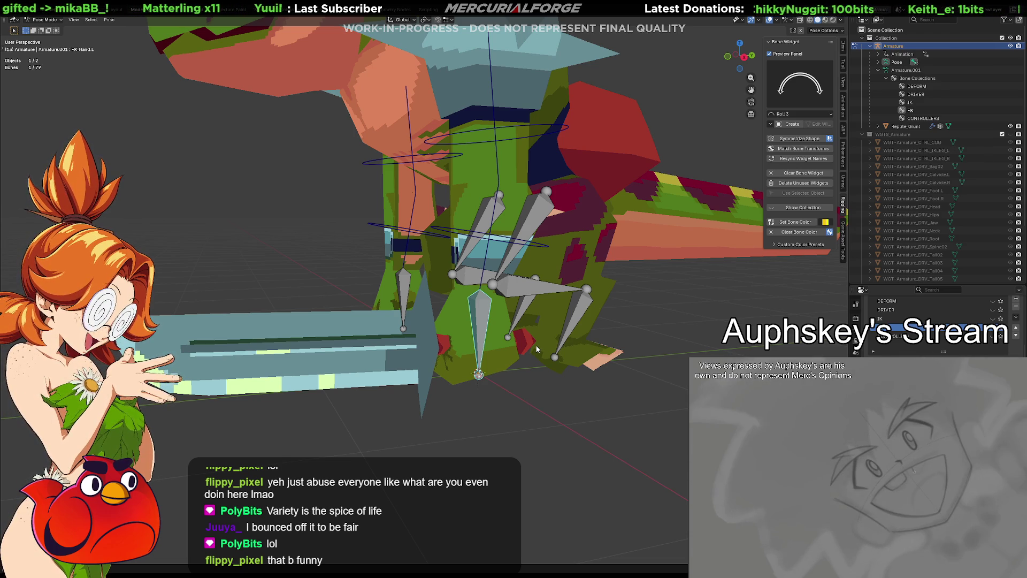
mouse_move(559, 343)
middle_mouse_down()
mouse_move(586, 365)
mouse_move(619, 363)
mouse_move(490, 341)
mouse_move(582, 359)
mouse_move(512, 356)
mouse_move(621, 361)
mouse_move(529, 342)
middle_mouse_up()
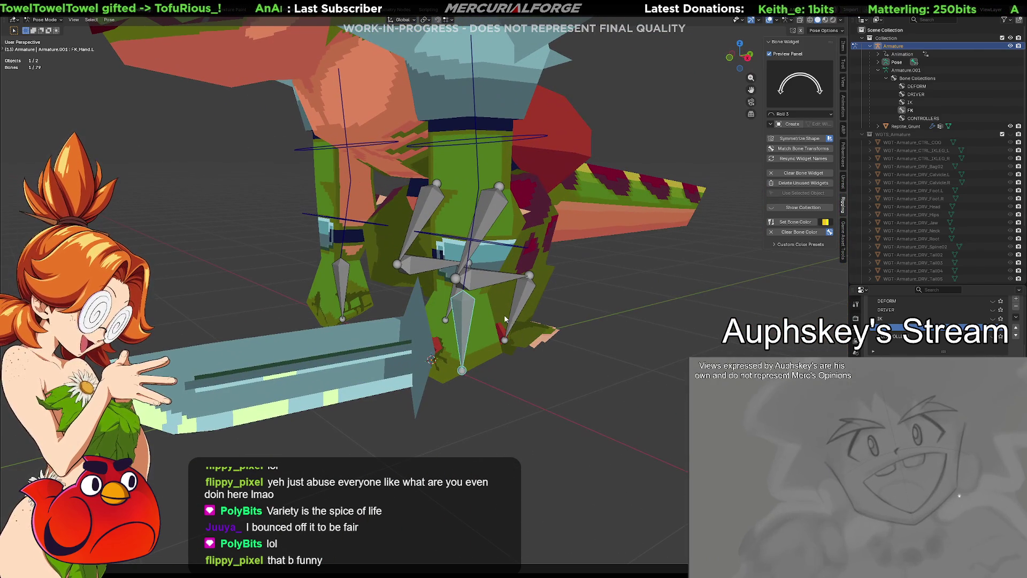
left_click(492, 254)
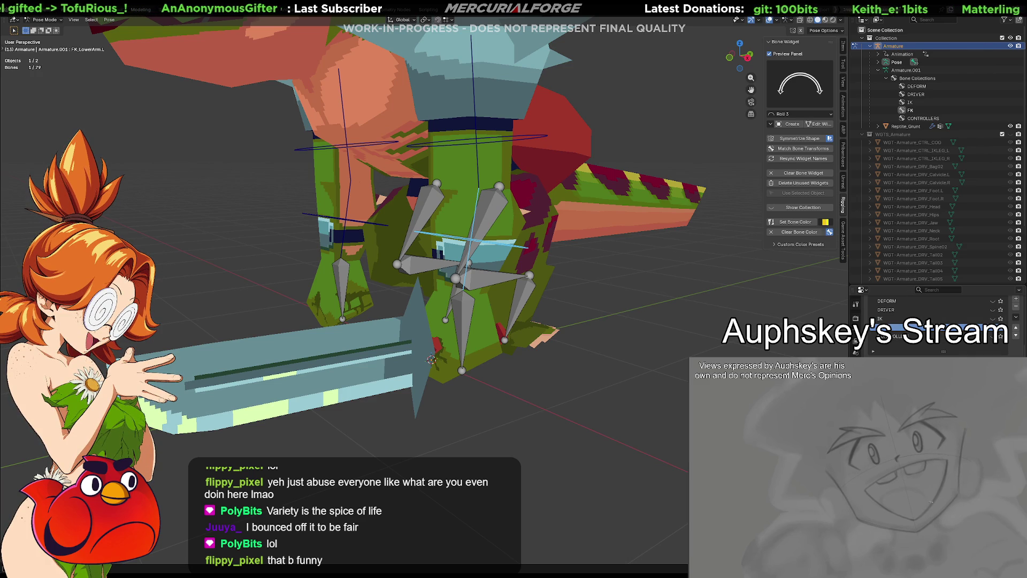
left_click(993, 300)
left_click(467, 229)
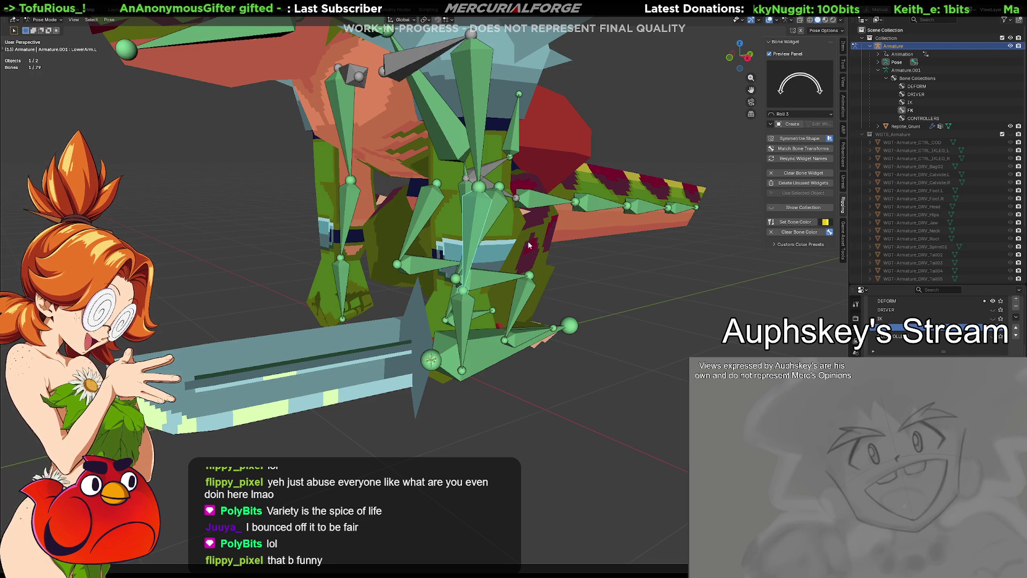
Check the IK constraints on the left arm bones LowerArm.L, UpperArm.L and Hand.L.
left_click(856, 352)
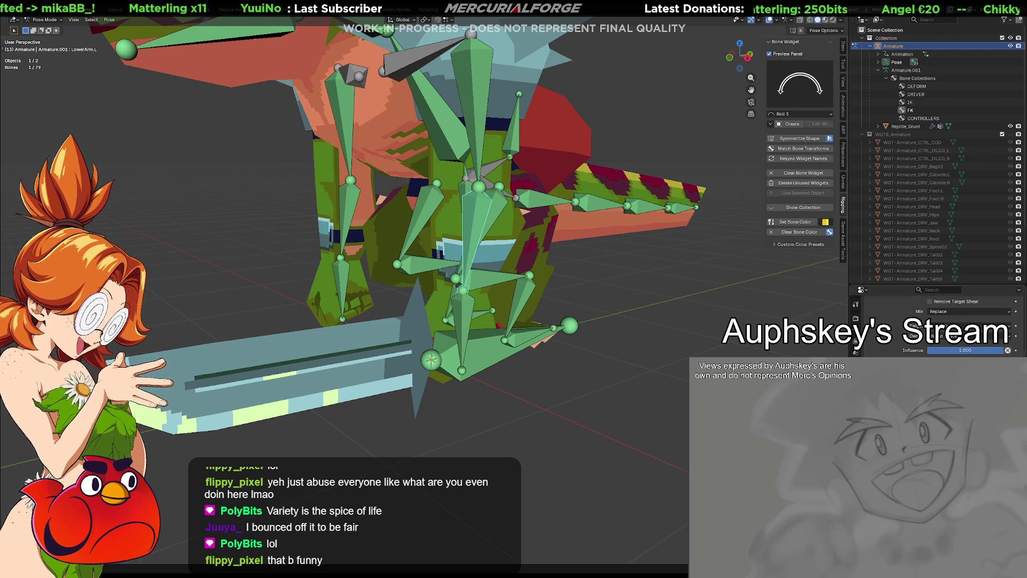
scroll(936, 321, "up", 5)
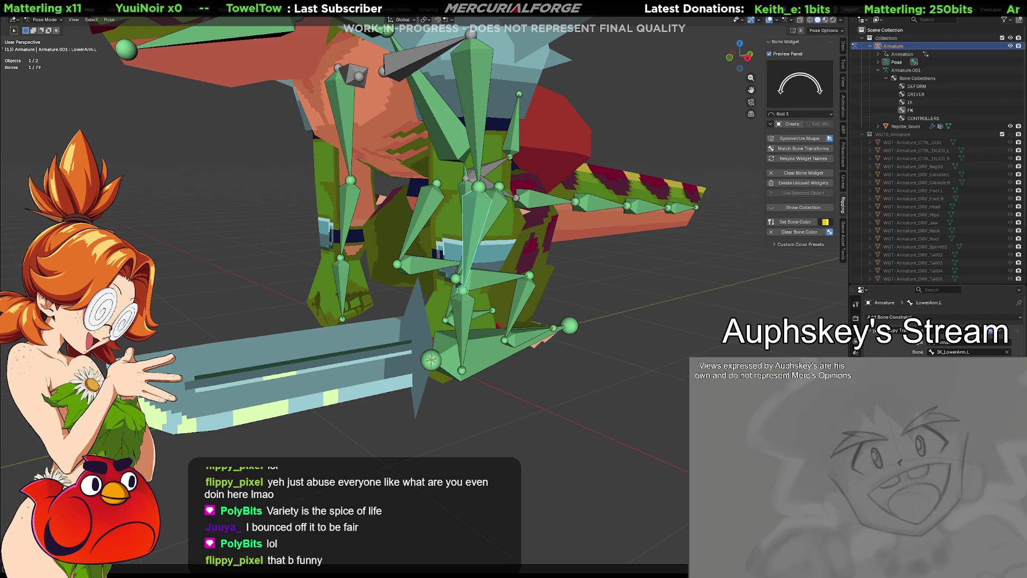
scroll(936, 321, "down", 5)
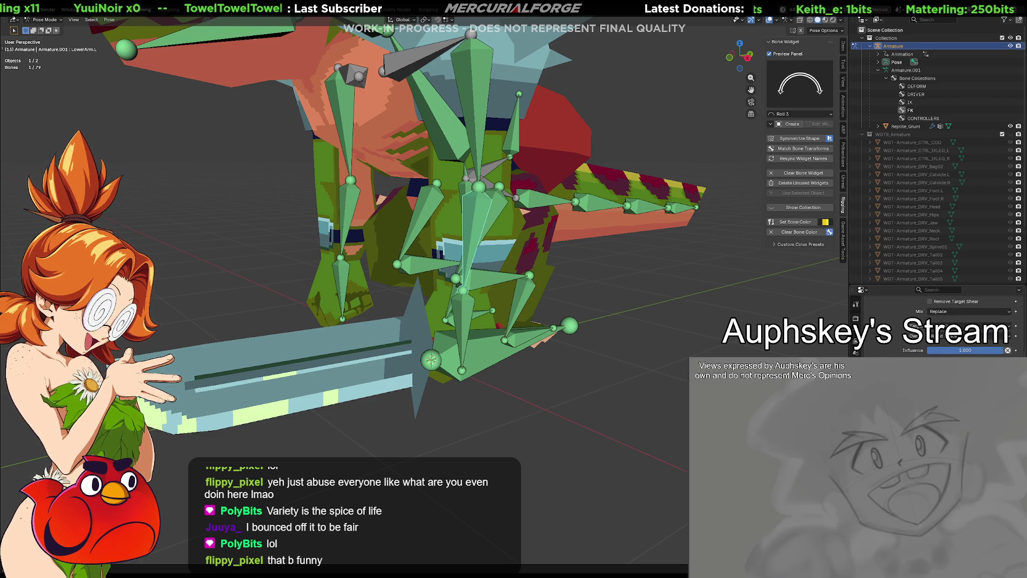
key("bracketleft")
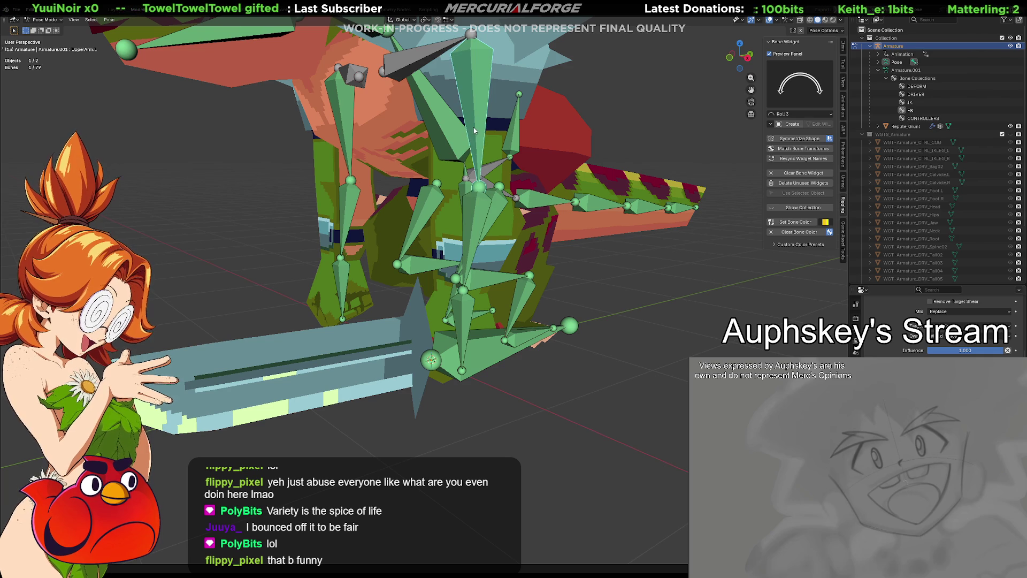
left_click(460, 313)
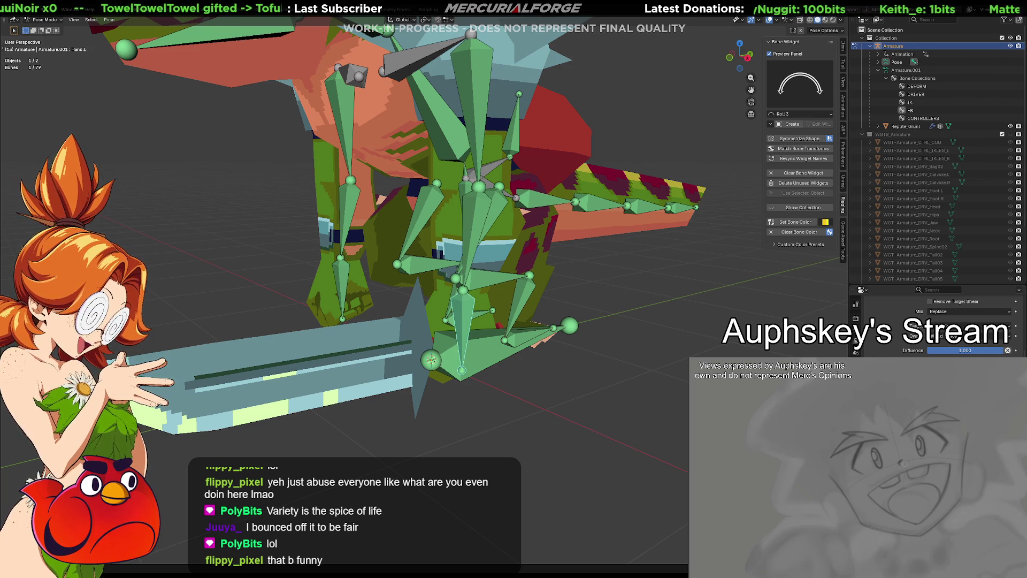
left_click(471, 255)
left_click(463, 316)
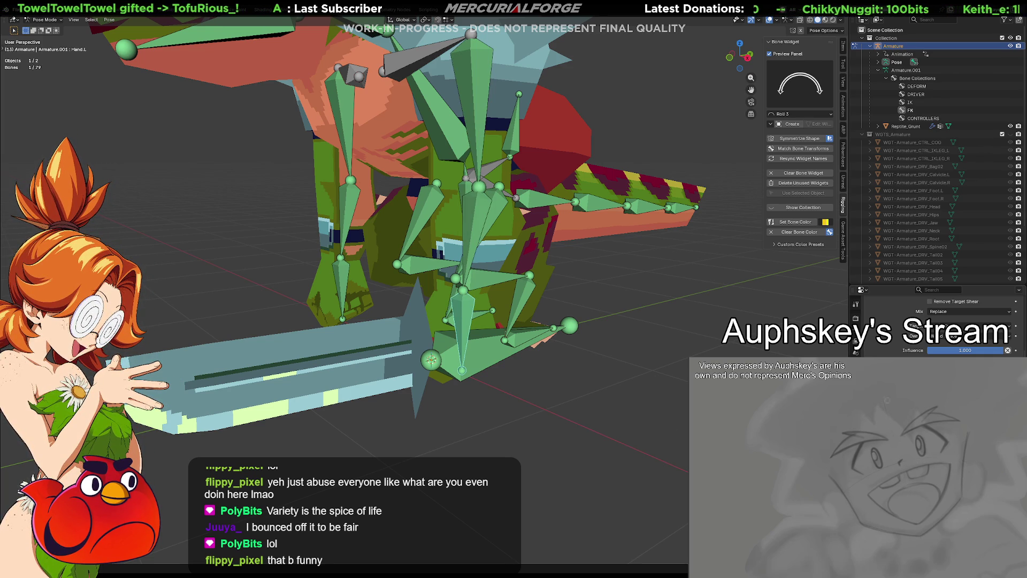
key("x")
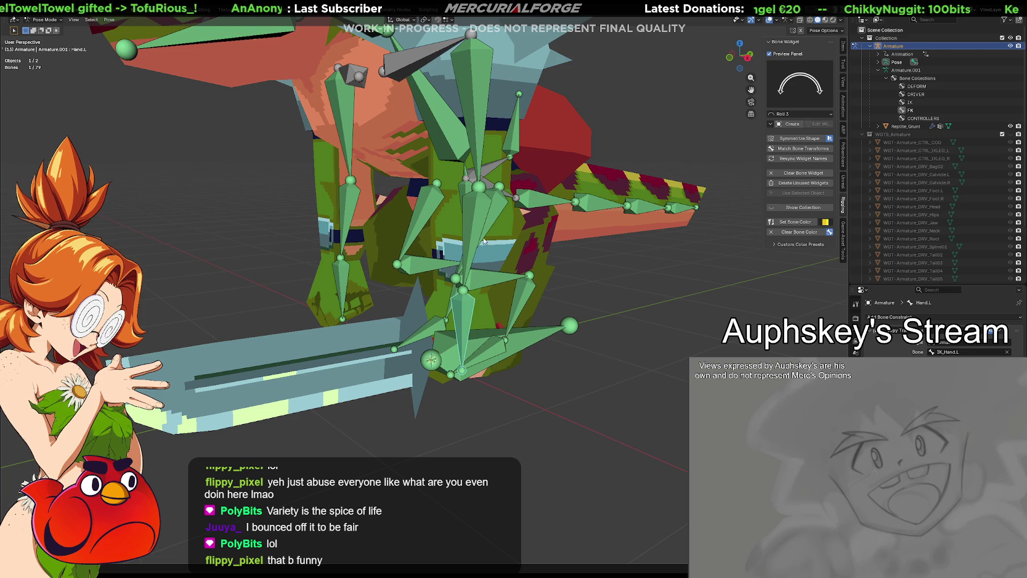
left_click(483, 240)
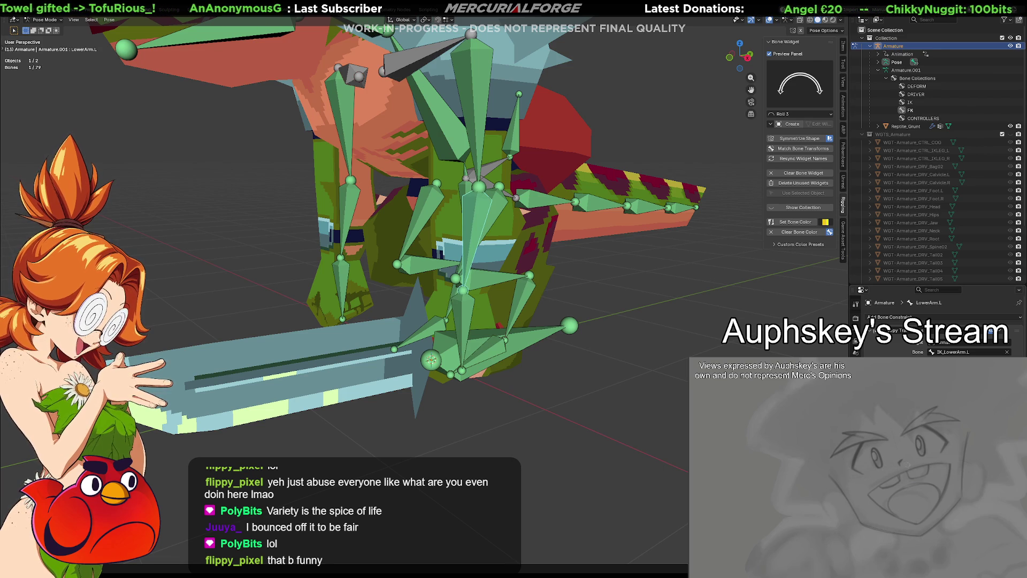
Check the constraints on the right arm bones and the left leg bones.
left_click(475, 112)
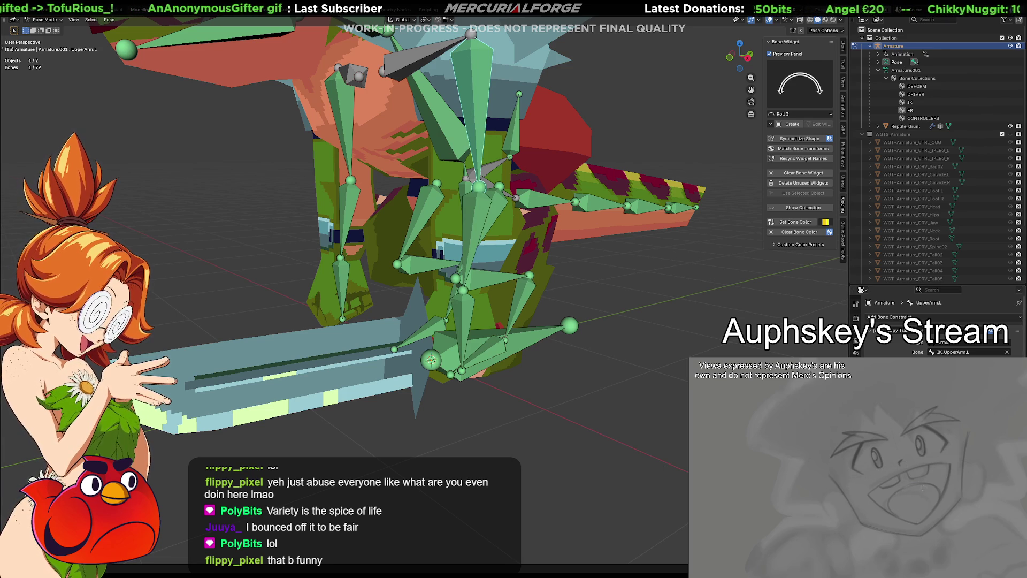
middle_click_drag(476, 320, 321, 343)
left_click(318, 345)
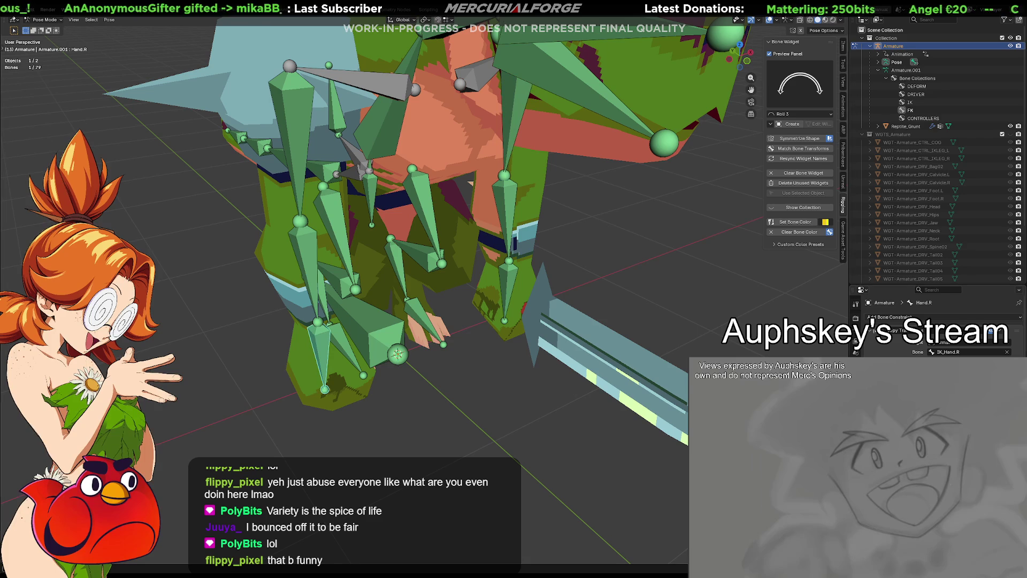
left_click(327, 260)
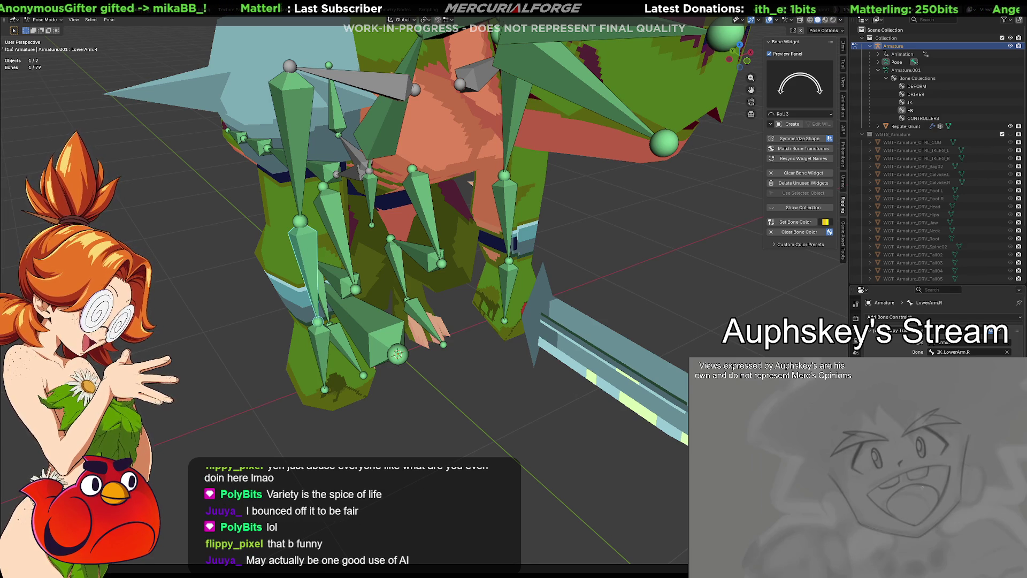
left_click(301, 156)
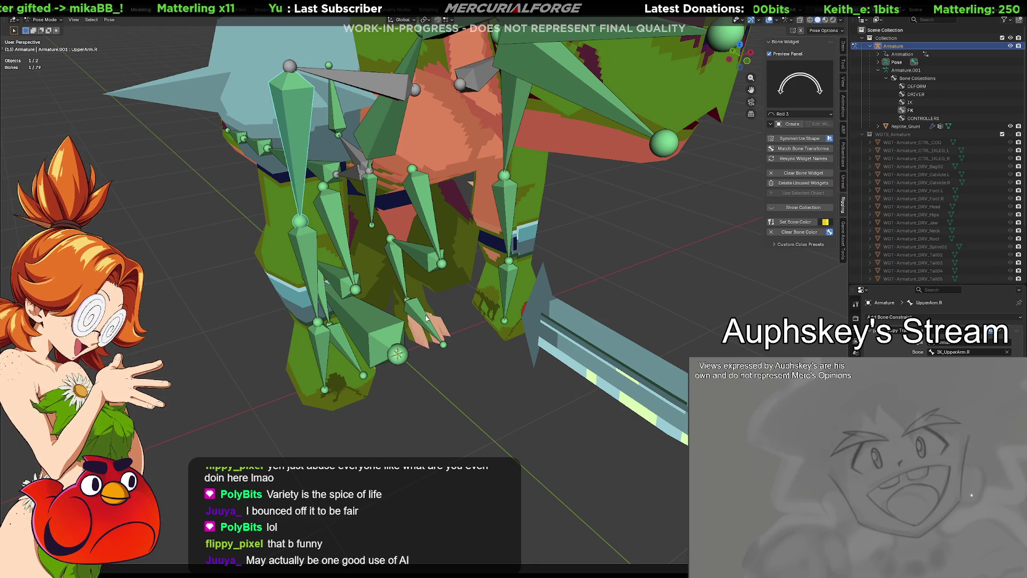
left_click(423, 251)
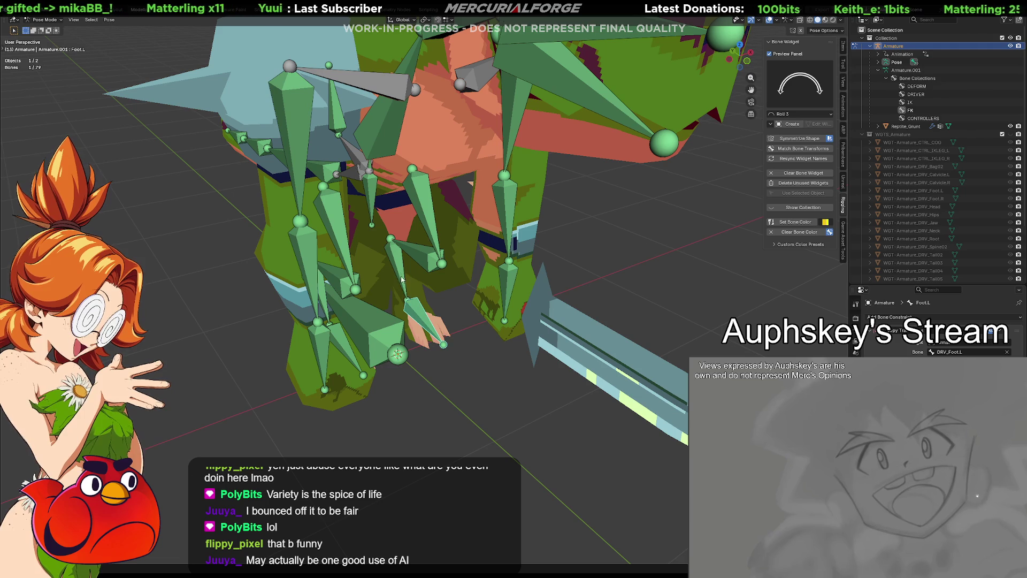
left_click(431, 218)
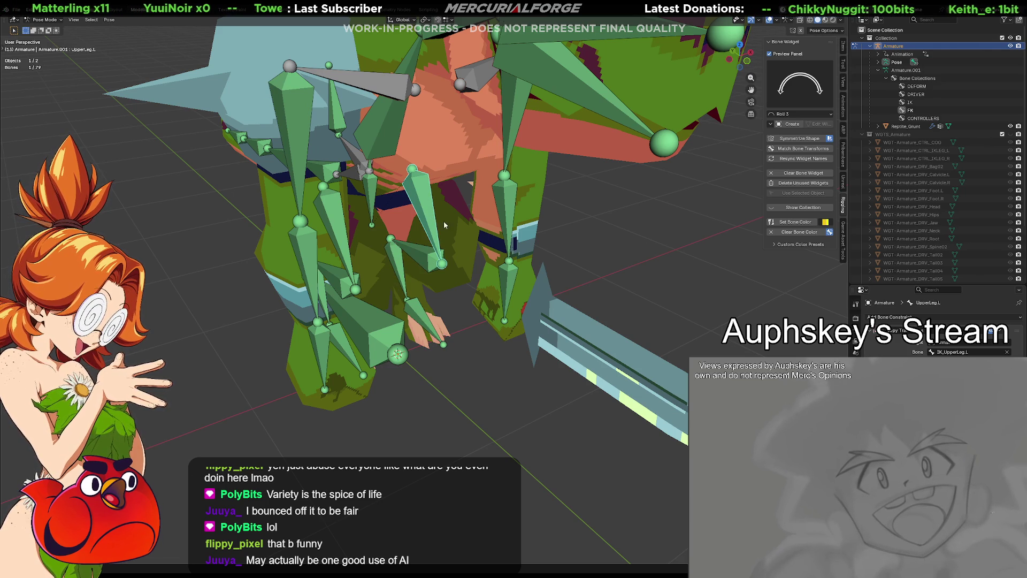
Recheck the left hand and lower arm, then reveal controller widgets from Armature Data.
middle_click_drag(445, 225, 462, 306)
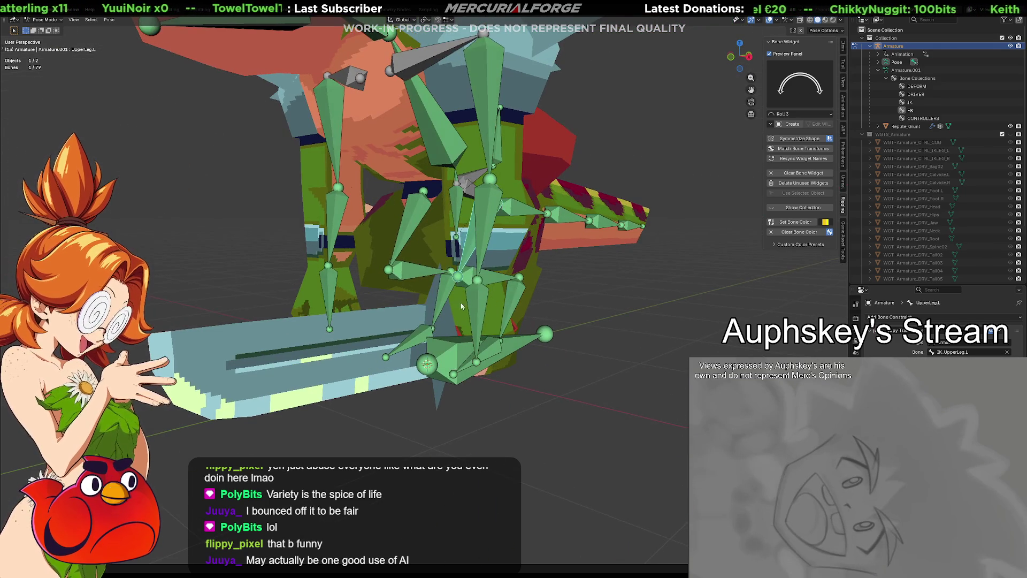
left_click(464, 308)
middle_click_drag(496, 242, 461, 269)
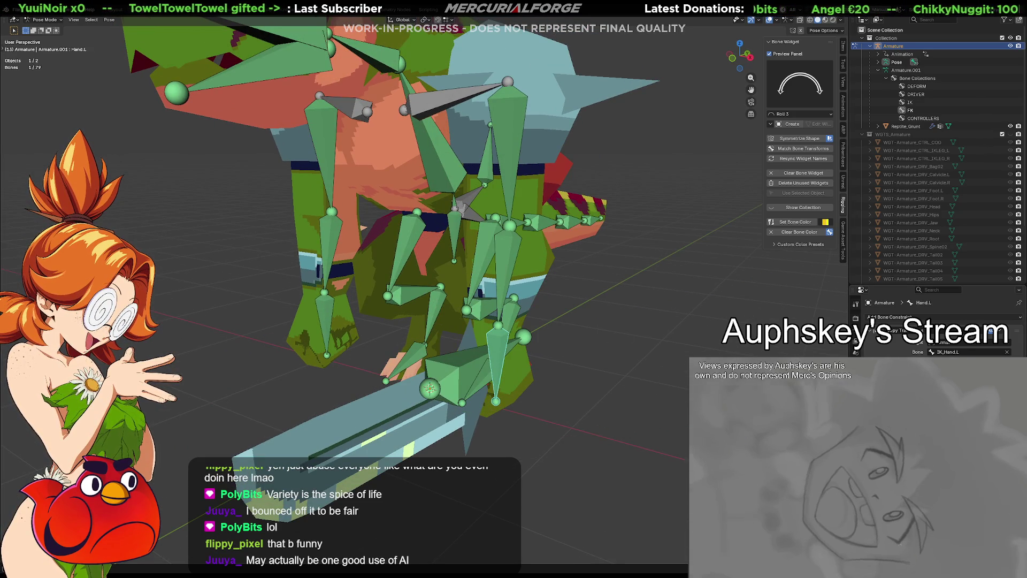
left_click(855, 335)
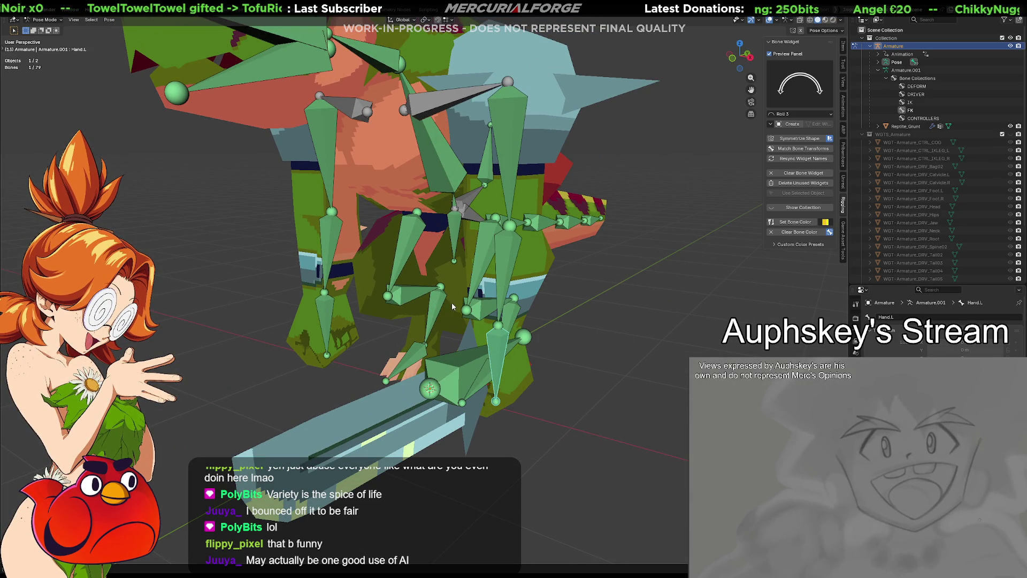
left_click(512, 274)
left_click(856, 323)
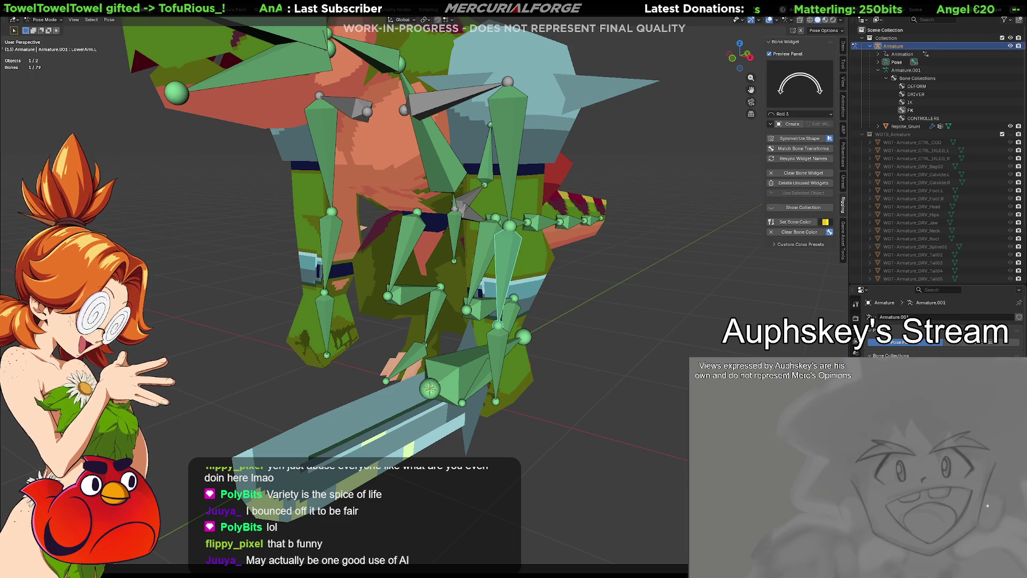
key("alt+h")
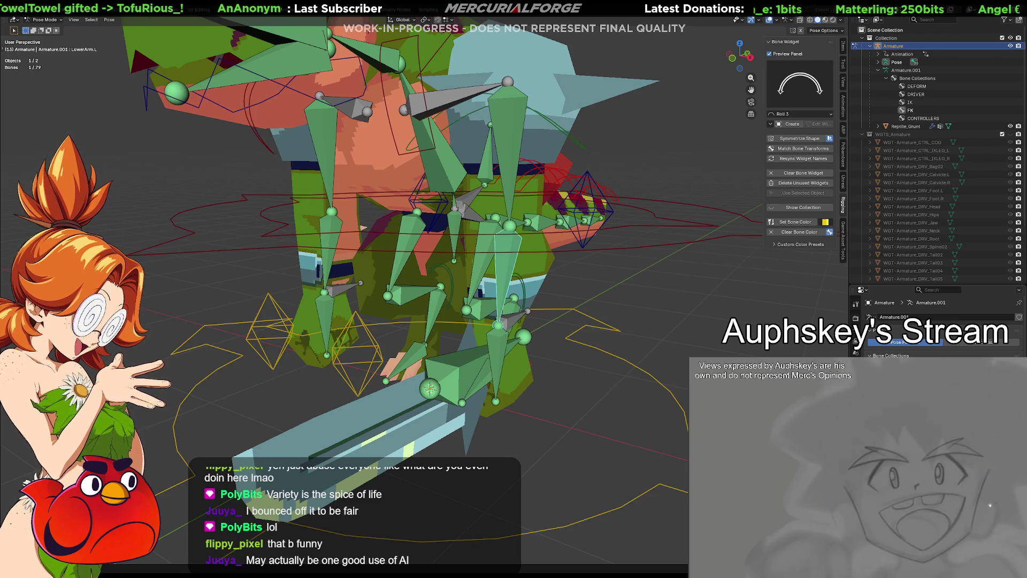
Hide the foot, IK and tail controller widgets, then reveal them again.
key("alt+h")
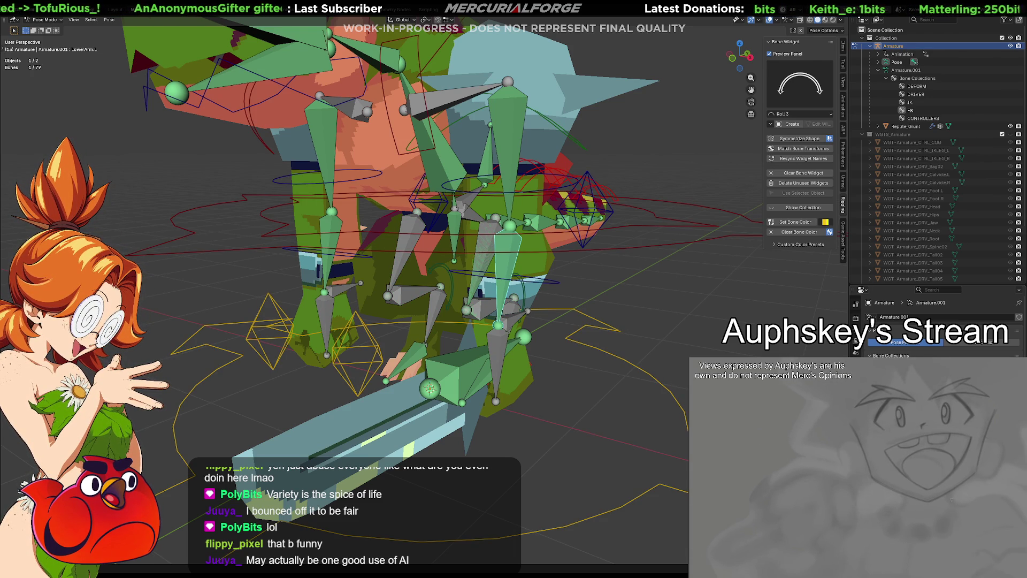
key("h")
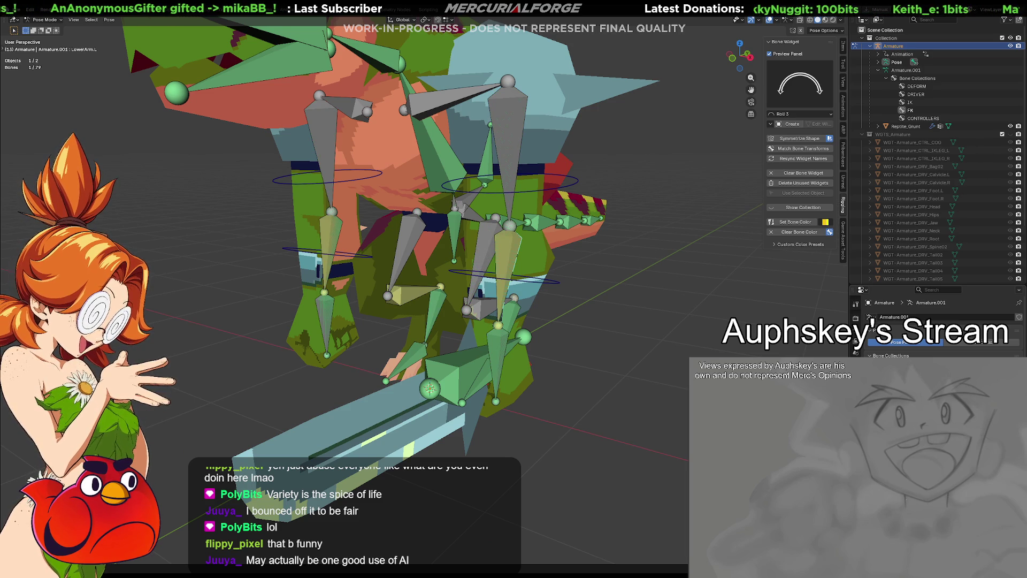
middle_click_drag(647, 331, 668, 329)
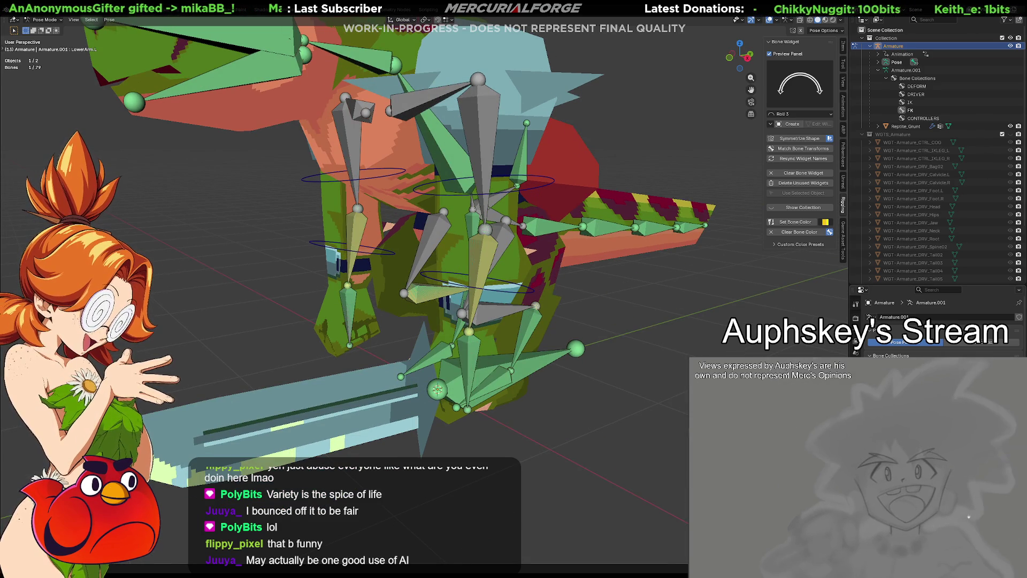
middle_click_drag(596, 354, 567, 355)
key("alt+h")
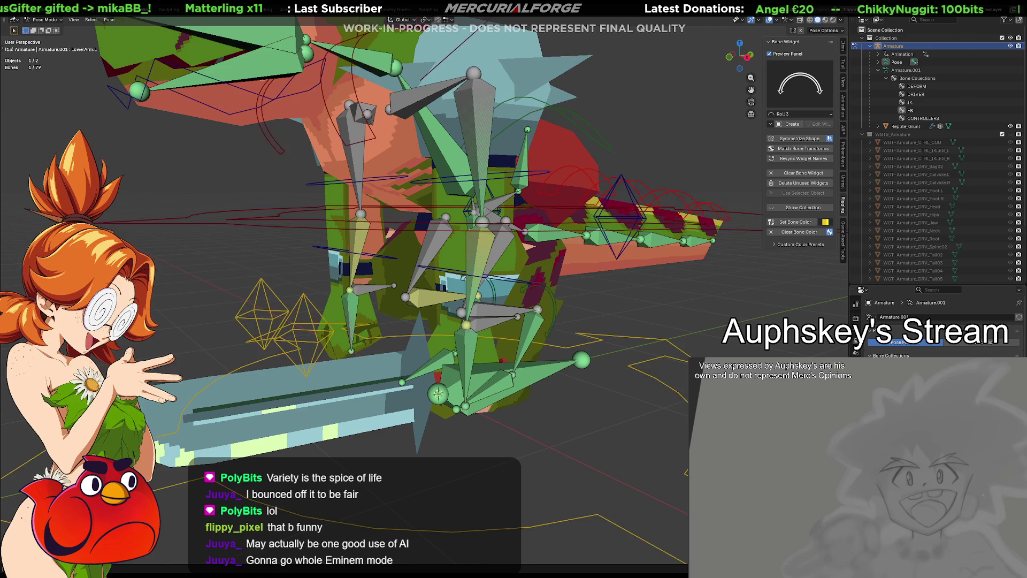
Move CTRL_IKARM_L, check DRV_Root, undo twice, and show the control's Item transform values.
left_click(489, 323)
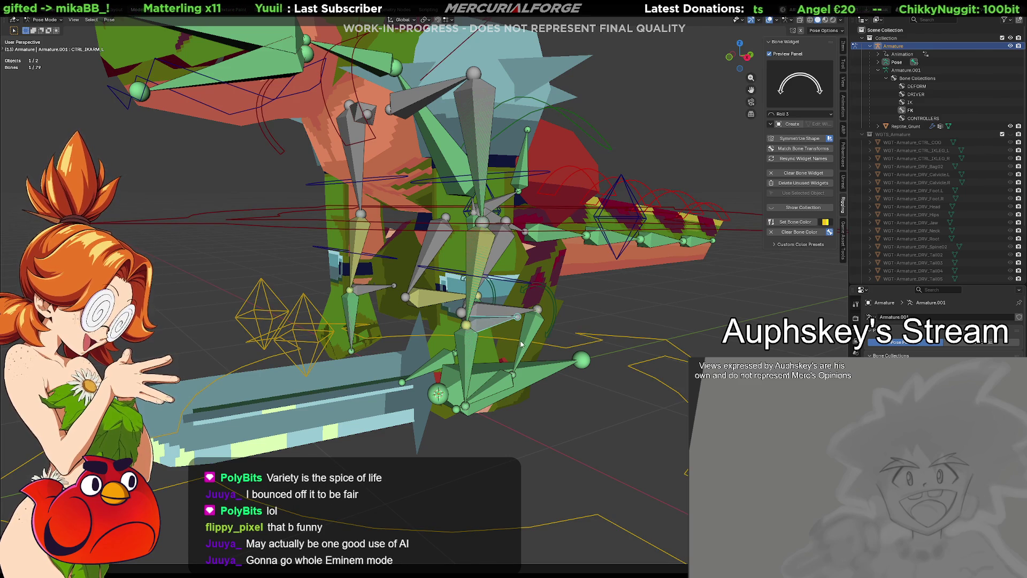
key("g")
left_click(622, 310)
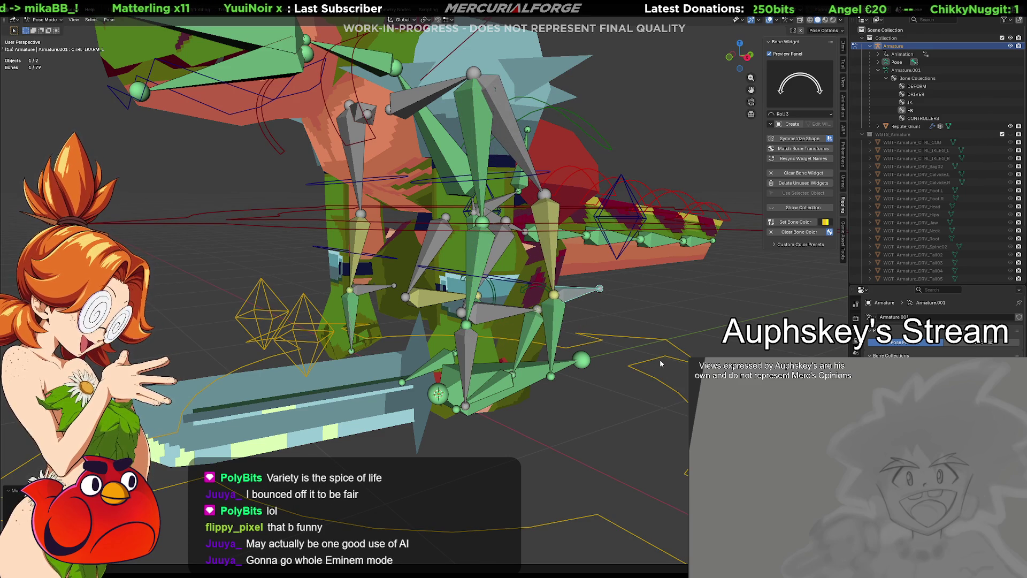
left_click(671, 392)
left_click(856, 347)
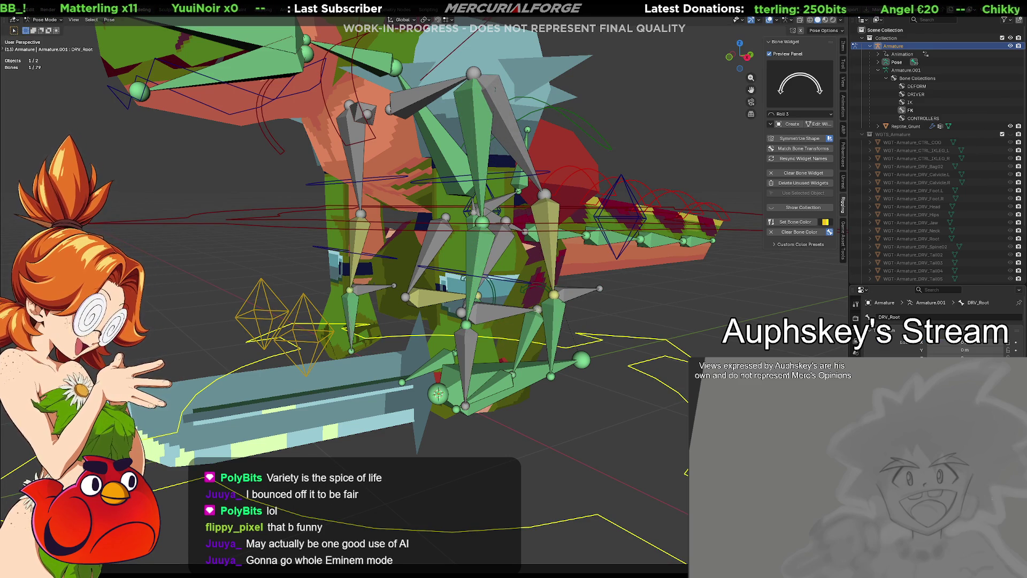
scroll(937, 326, "down", 5)
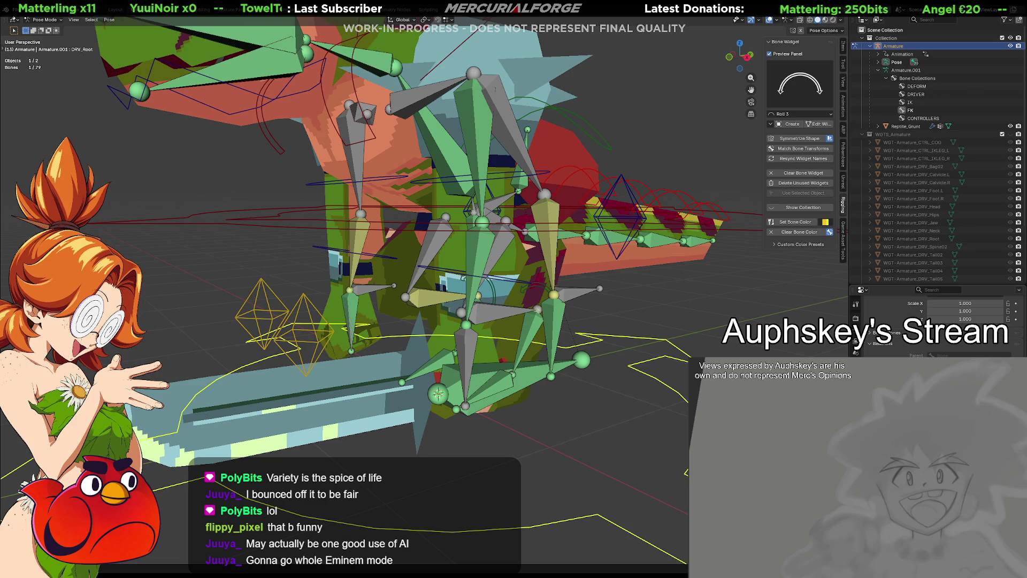
key("ctrl+z")
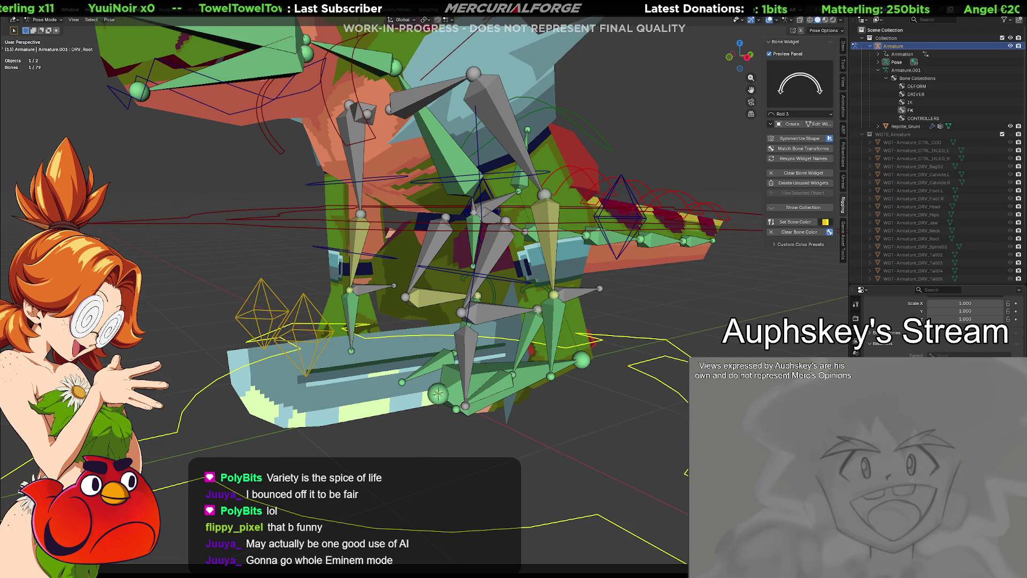
key("ctrl+z")
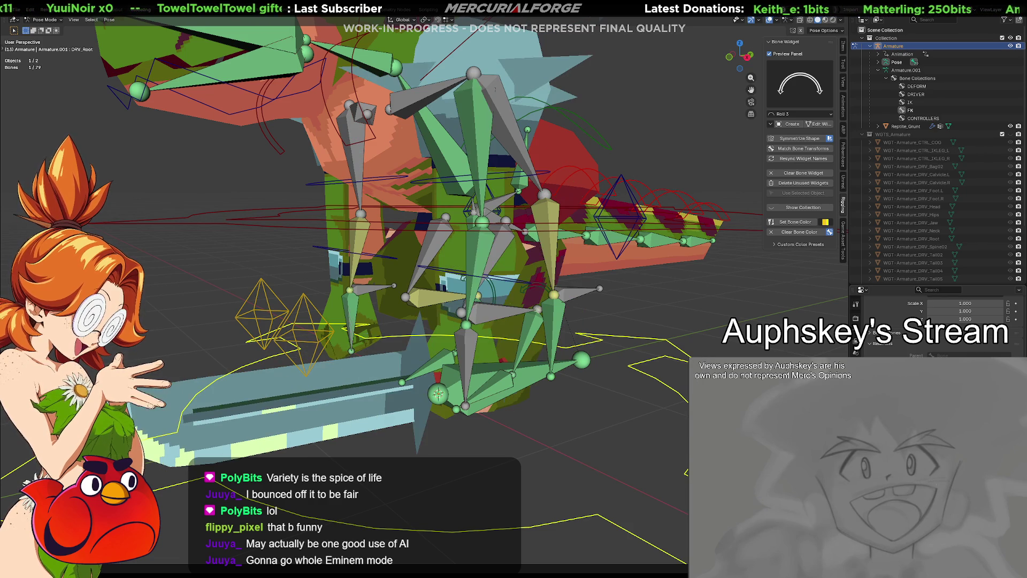
left_click(577, 298)
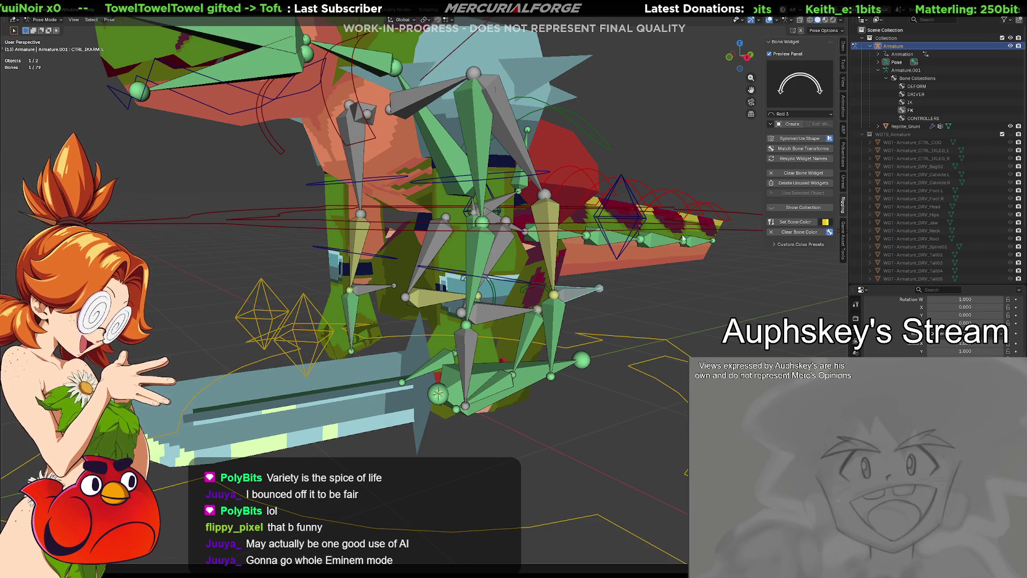
left_click(841, 47)
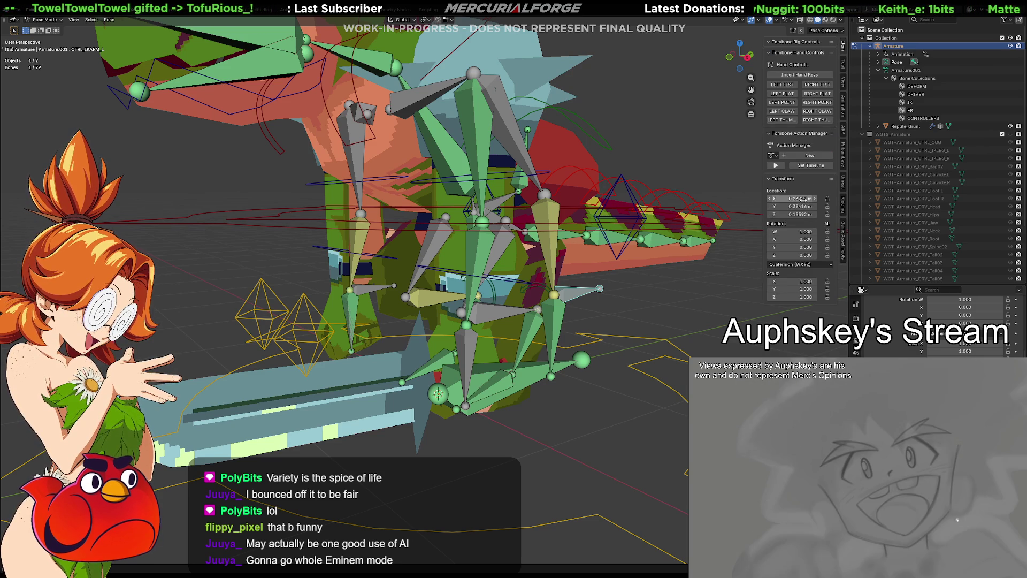
Set CTRL_IKARM_L's Location X, Y and Z to 0 and deselect all bones.
key("BackSpace")
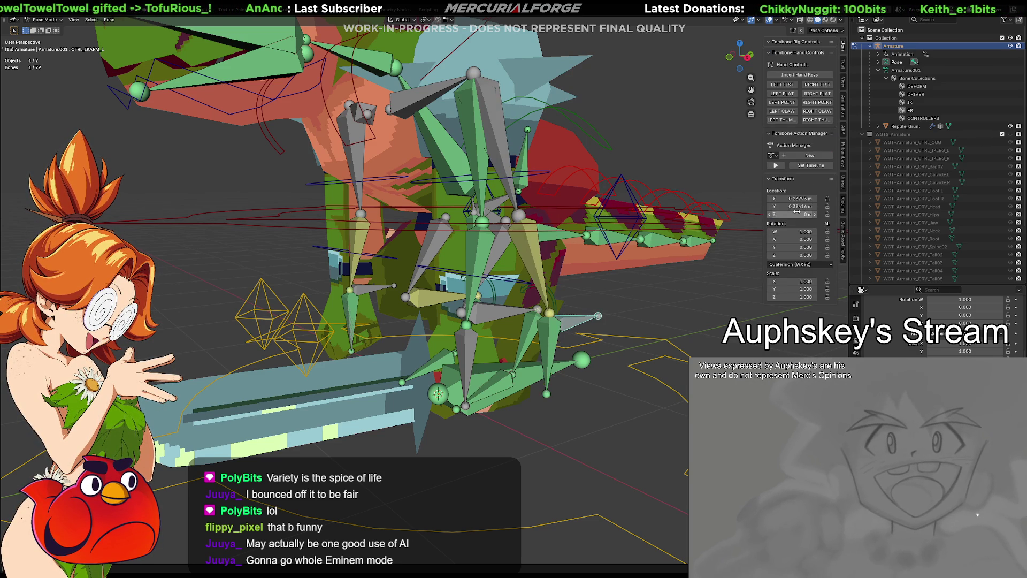
type("0")
key("Return")
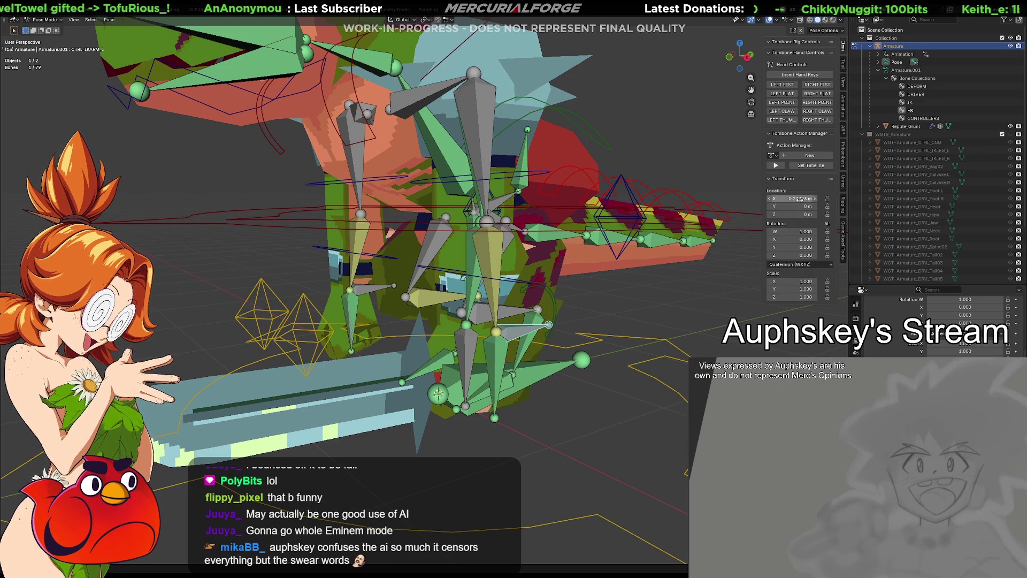
key("Return")
key("alt+a")
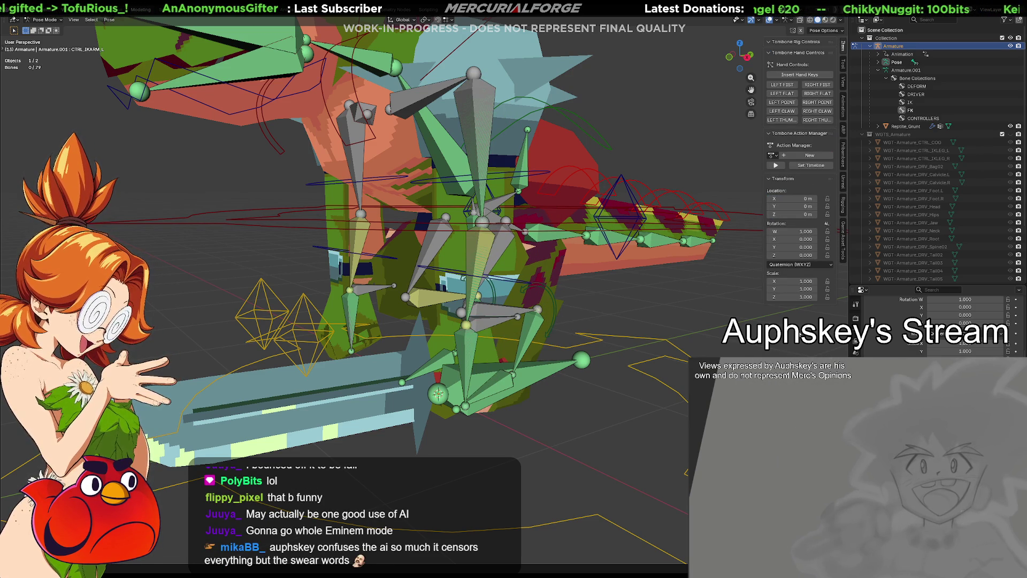
Open the Rigging Bone Widget panel and its widget shape library.
middle_click_drag(760, 339, 575, 347)
middle_click_drag(467, 335, 495, 337, "alt")
middle_click_drag(532, 293, 549, 333)
mouse_move(538, 298)
middle_mouse_down()
mouse_move(695, 342)
mouse_move(688, 329)
mouse_move(732, 300)
mouse_move(584, 321)
mouse_move(503, 286)
middle_mouse_up()
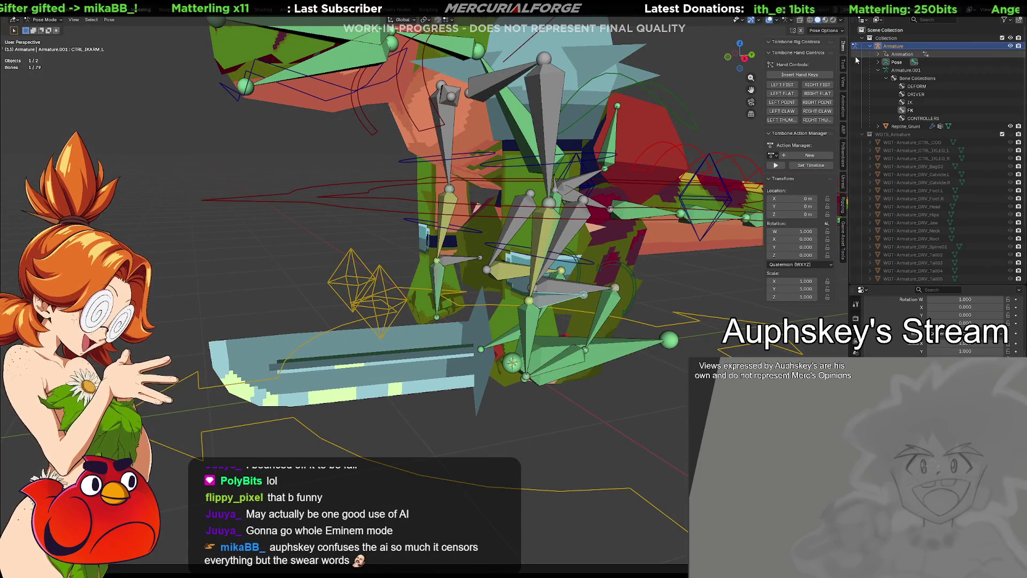
left_click(843, 204)
left_click(827, 94)
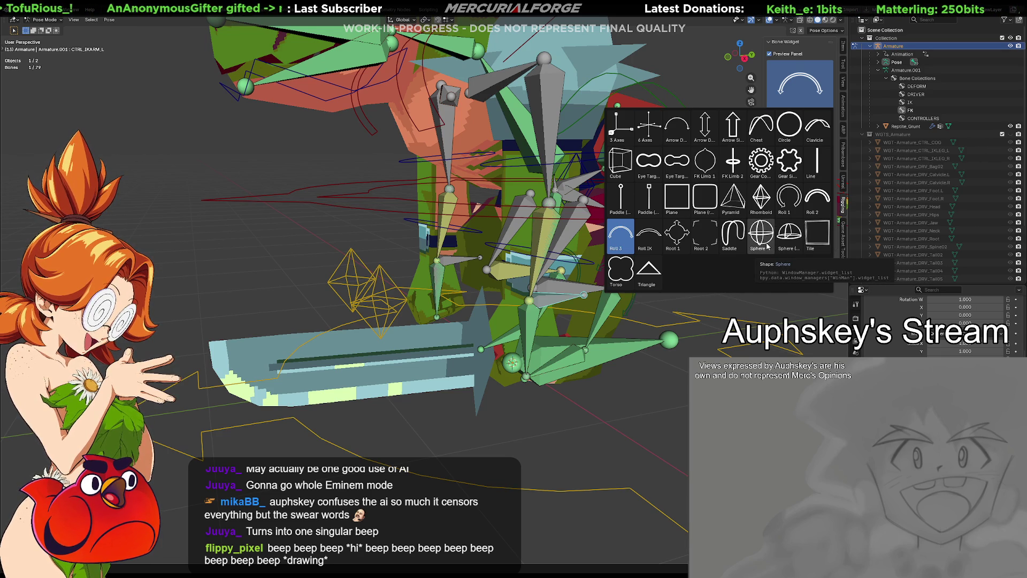
Give CTRL_IKARM_L a Plane custom widget and enter Edit Widget mode.
left_click(677, 207)
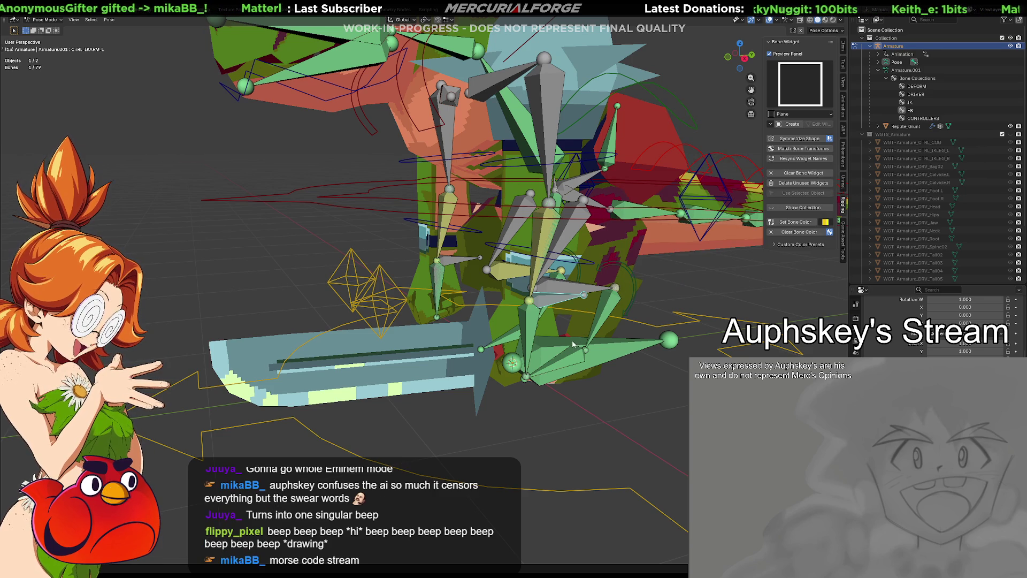
left_click(801, 126)
scroll(673, 310, "up", 3)
mouse_move(673, 310)
middle_mouse_down()
mouse_move(637, 313)
mouse_move(659, 335)
mouse_move(582, 326)
mouse_move(620, 323)
middle_mouse_up()
key("g")
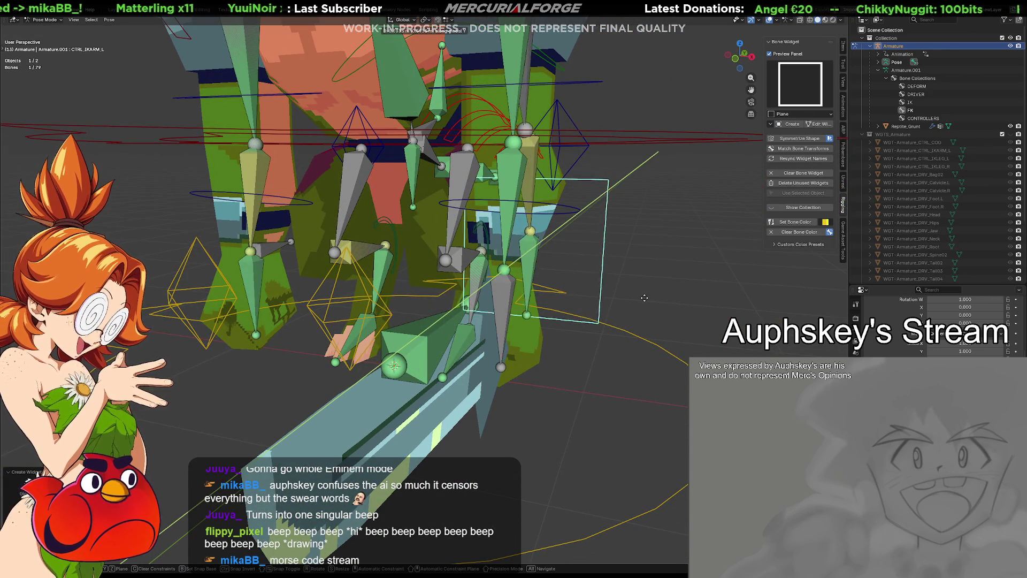
right_click(642, 302)
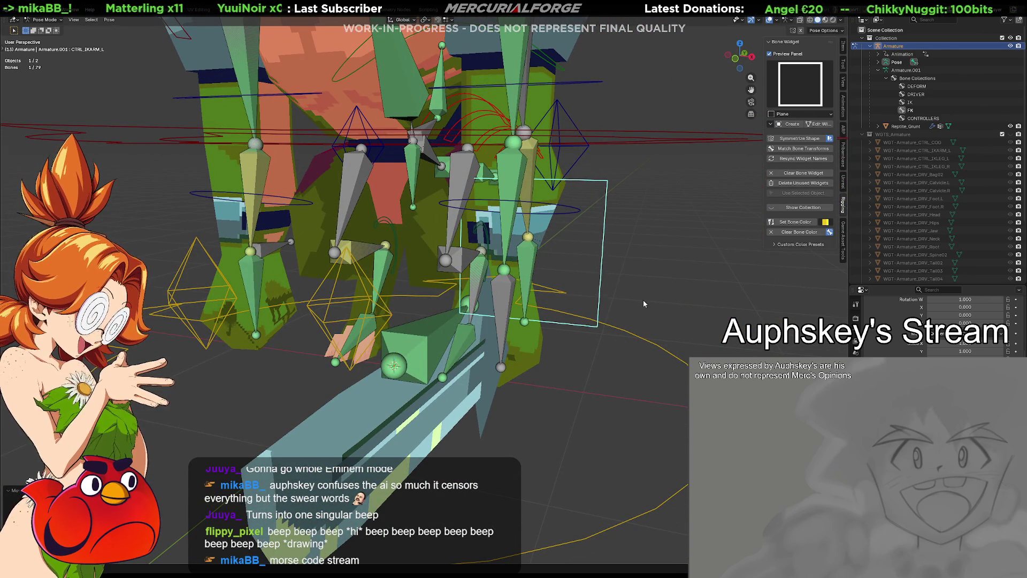
left_click(818, 123)
Shift the widget along Y and rotate it 90° about Z.
key("g")
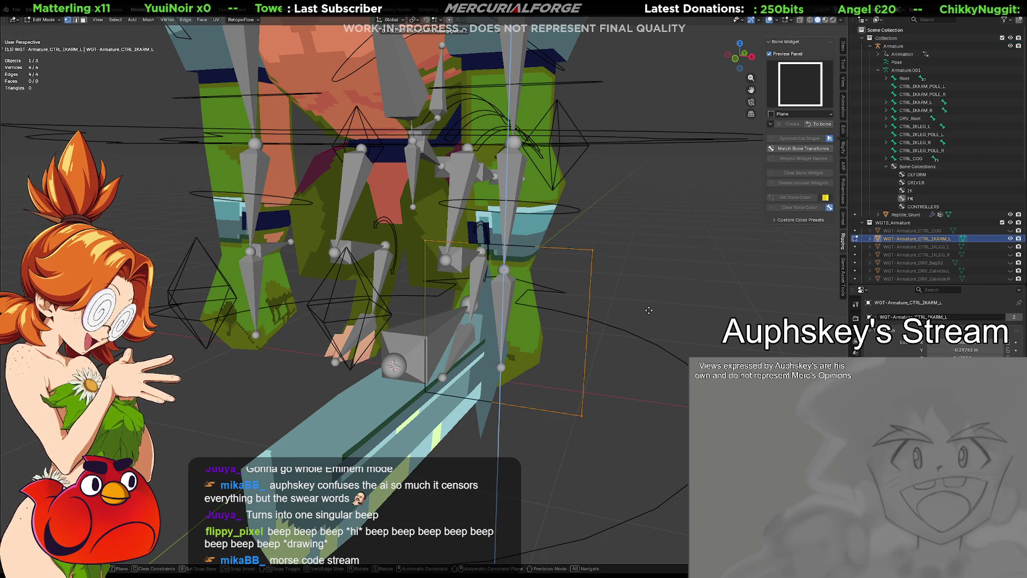
key("y")
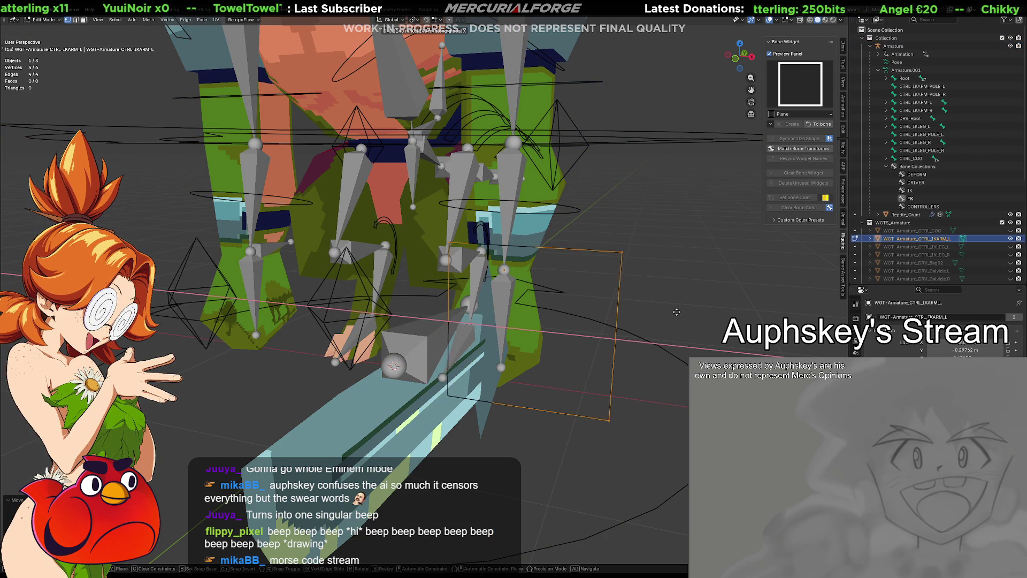
left_click(701, 316)
type("rz")
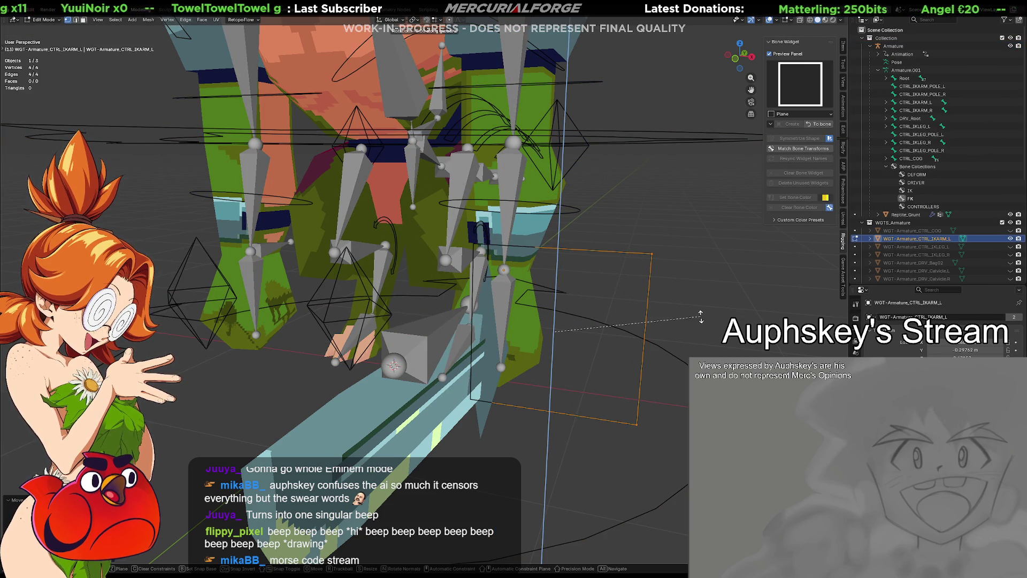
type("90")
key("Return")
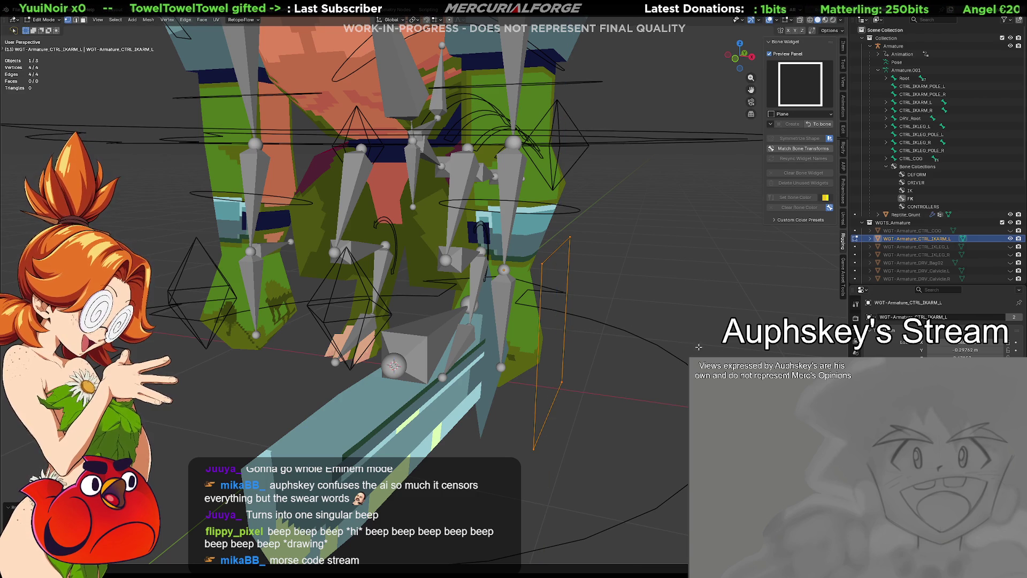
Box-select the widget's top vertices, scale them, and move them along Z.
mouse_move(699, 347)
middle_mouse_down()
mouse_move(589, 349)
mouse_move(642, 362)
mouse_move(594, 353)
middle_mouse_up()
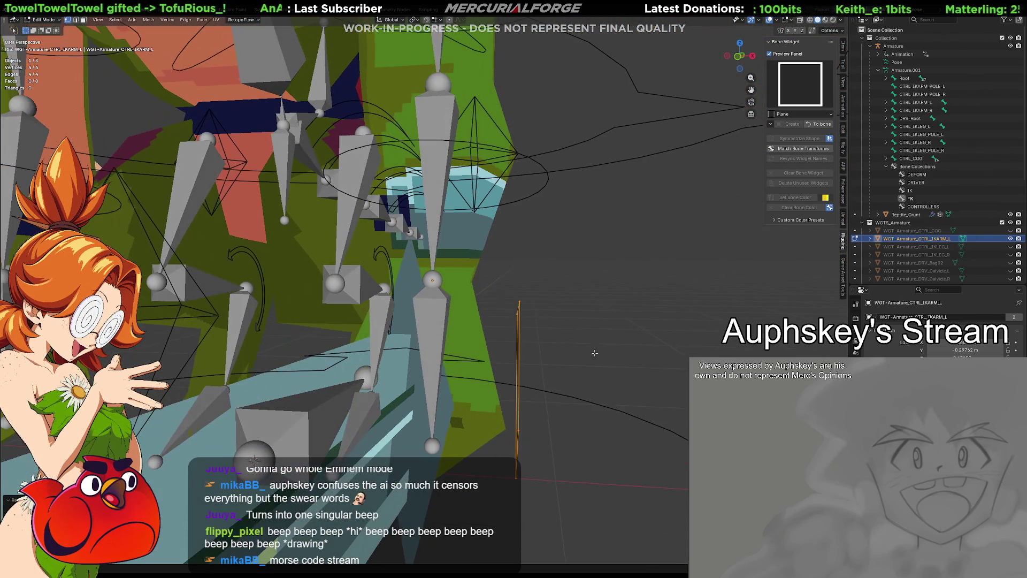
mouse_move(557, 285)
left_mouse_down()
mouse_move(497, 326)
mouse_move(497, 337)
left_mouse_up()
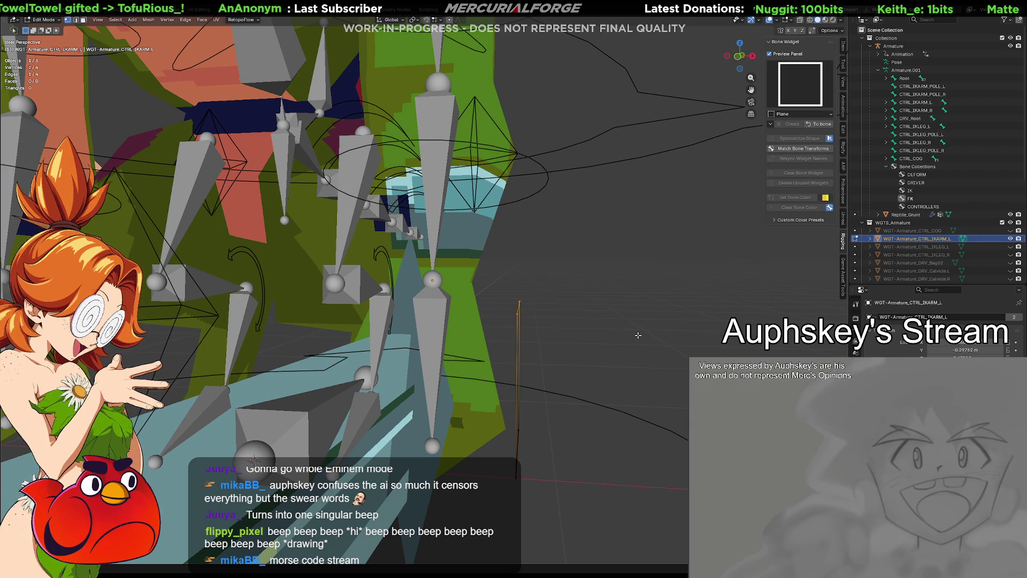
key("s")
left_click(595, 323)
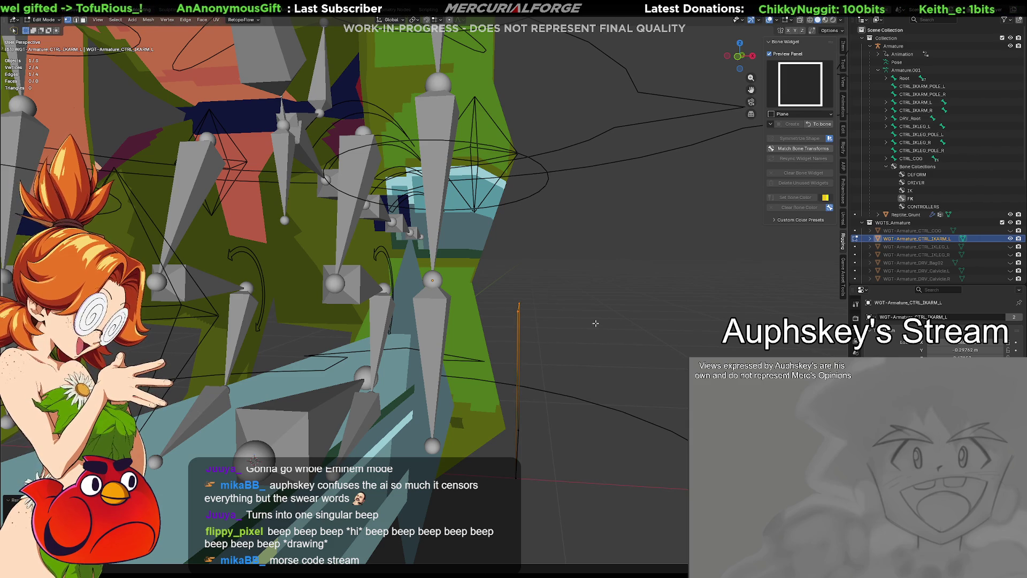
key("g")
key("z")
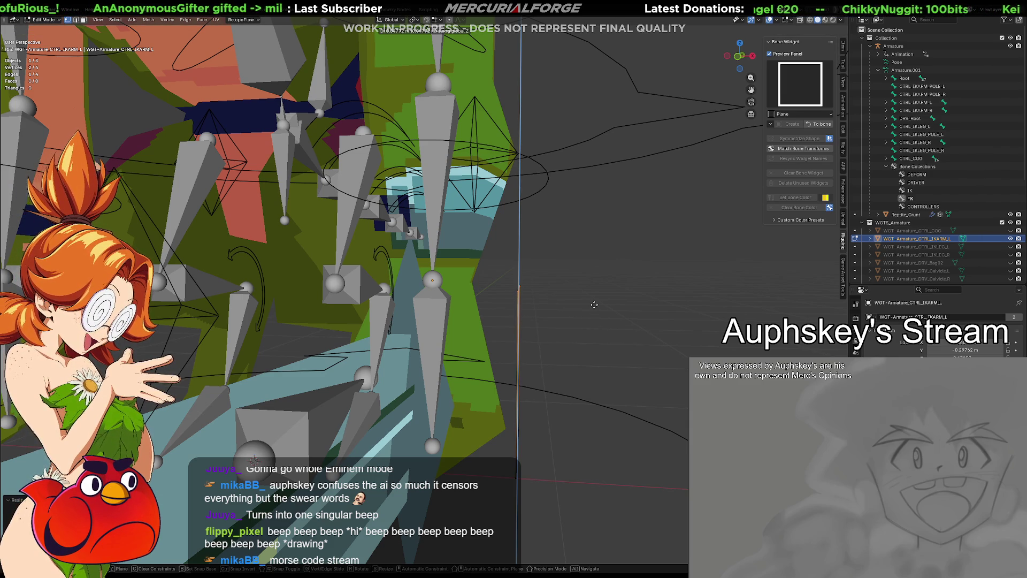
left_click(594, 304)
Bevel the two bottom corners with an extra segment and return to Object Mode.
mouse_move(594, 305)
middle_mouse_down()
mouse_move(532, 409)
mouse_move(551, 367)
middle_mouse_up()
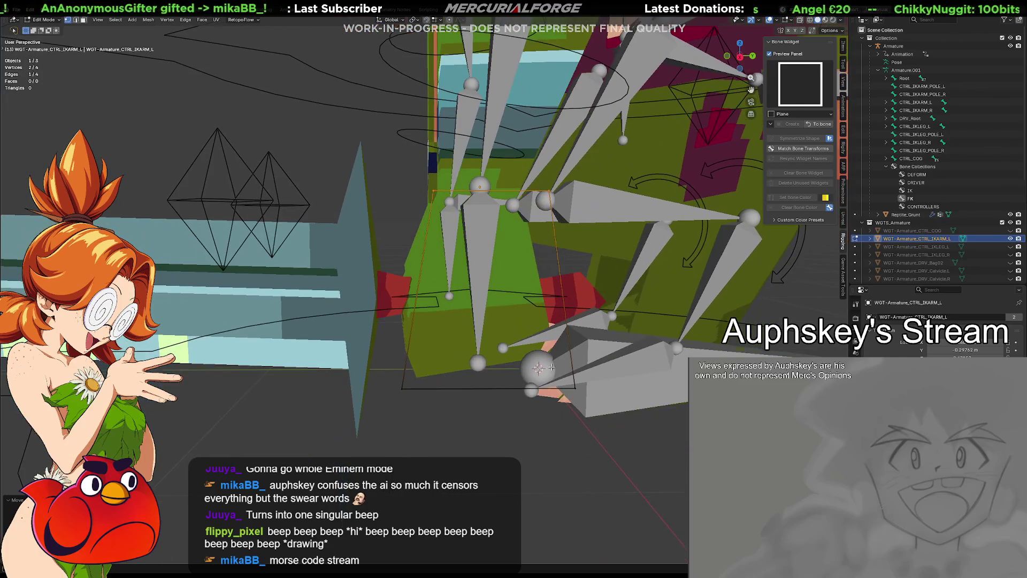
left_click(577, 388)
left_click(408, 385, "shift")
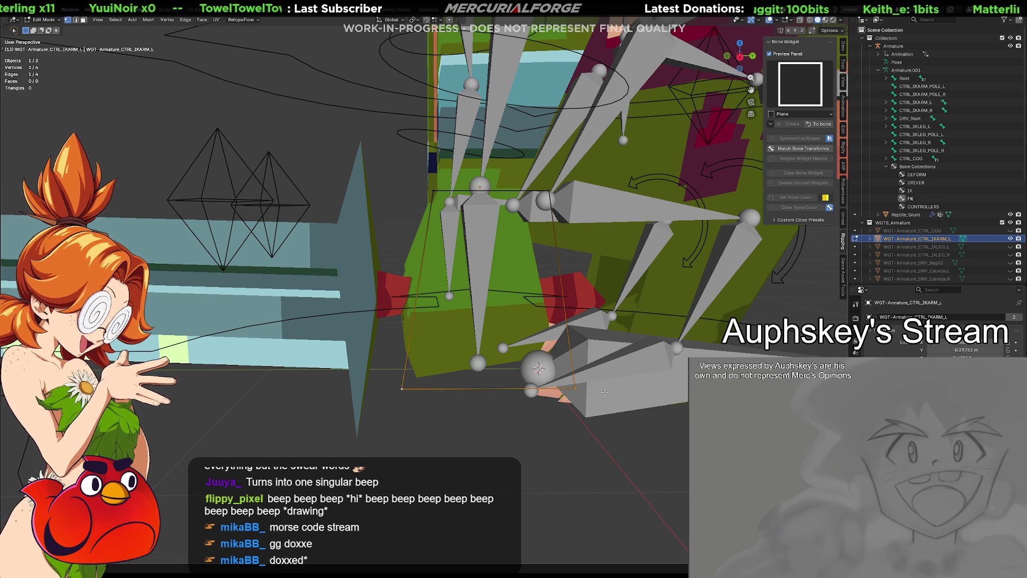
key("ctrl+b")
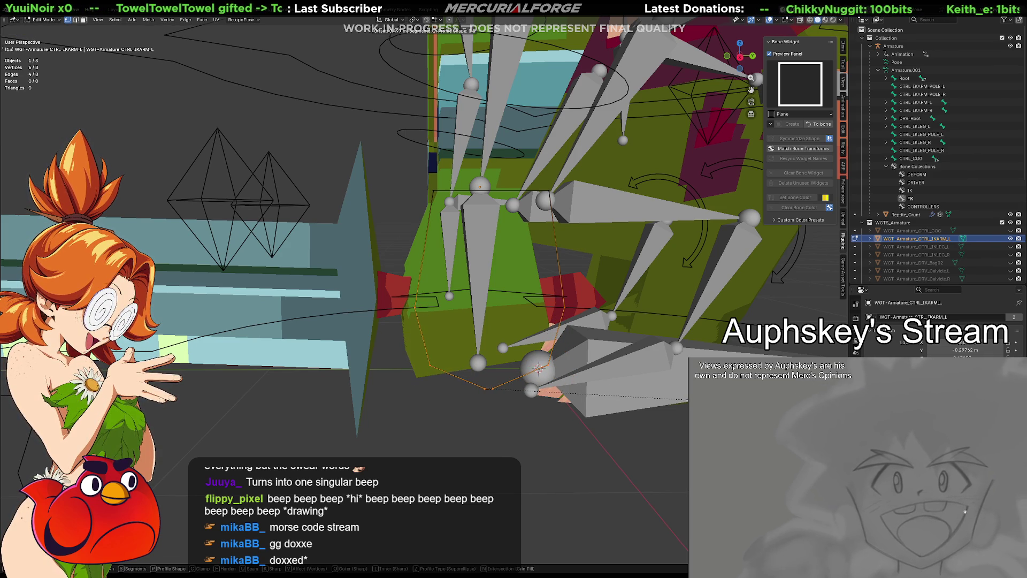
scroll(687, 400, "up", 1)
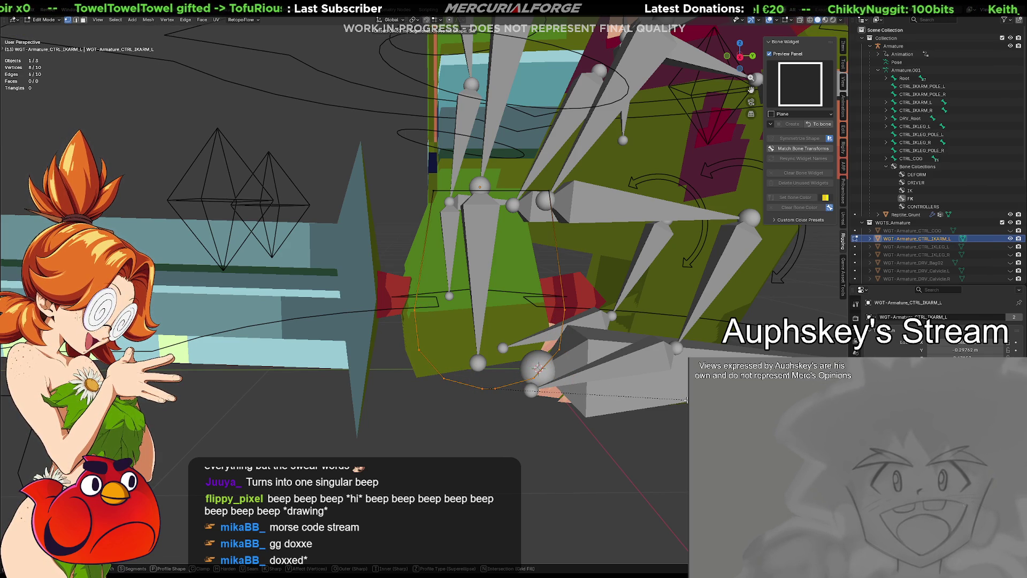
left_click(687, 400)
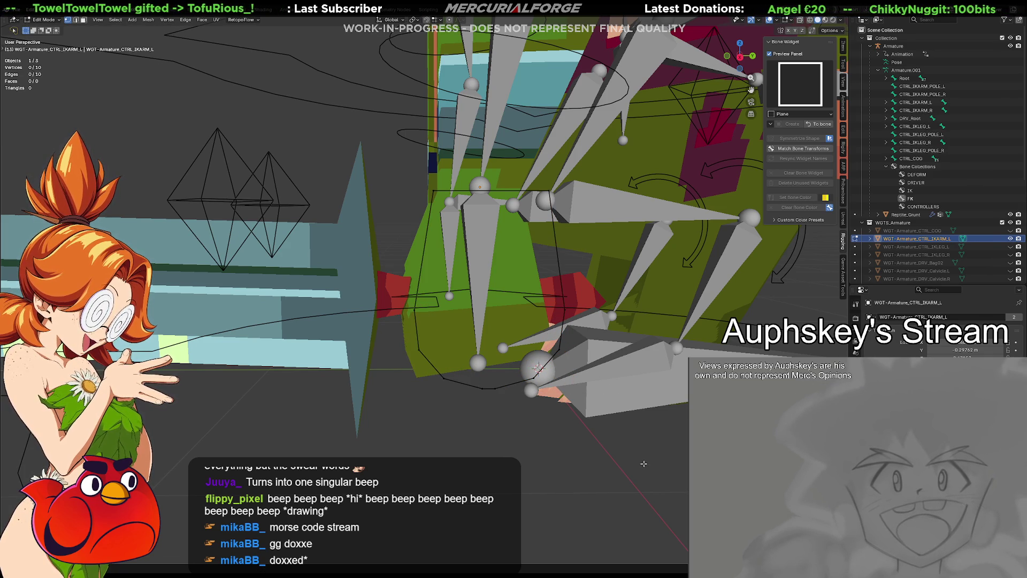
key("Tab")
left_click(566, 317)
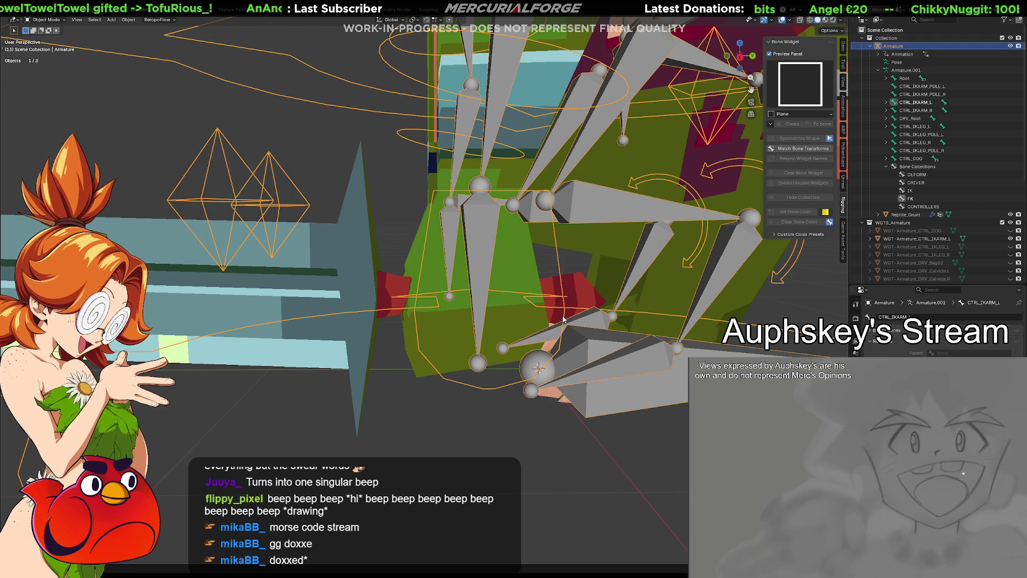
Enter Pose Mode and symmetrize the arm widget shape onto the right side.
key("Tab")
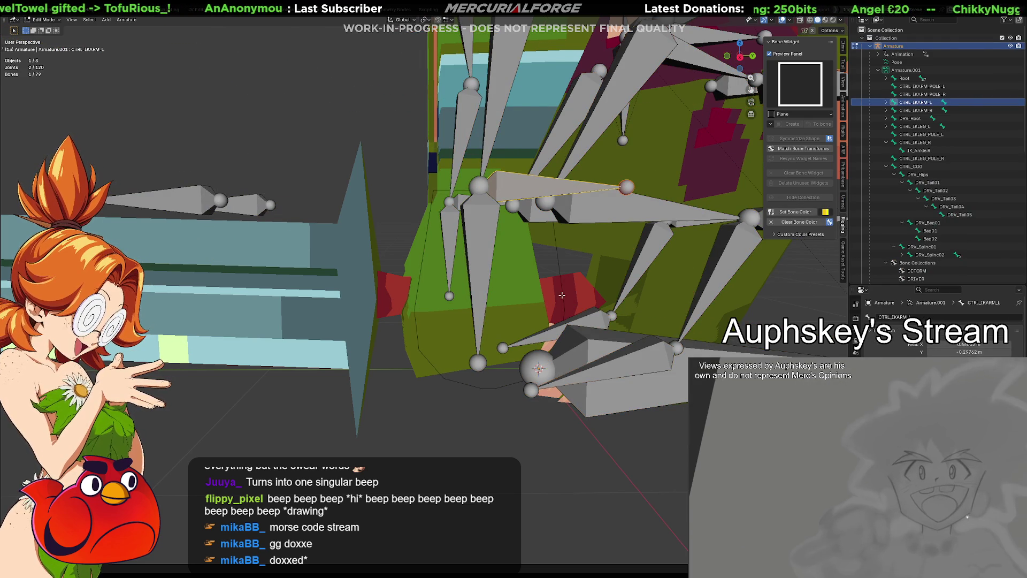
key("ctrl+Tab")
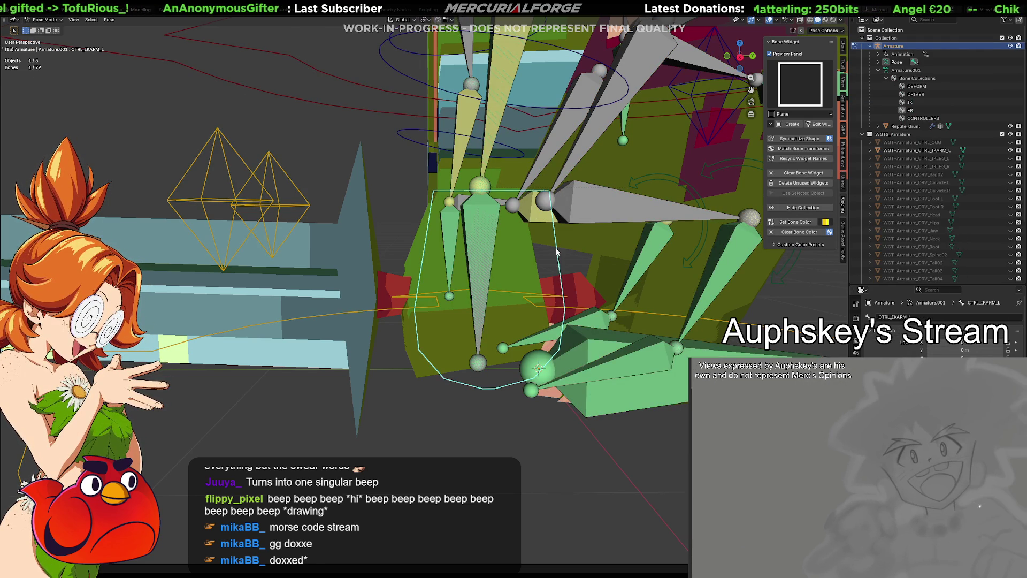
left_click(807, 143)
middle_click_drag(535, 252, 499, 252)
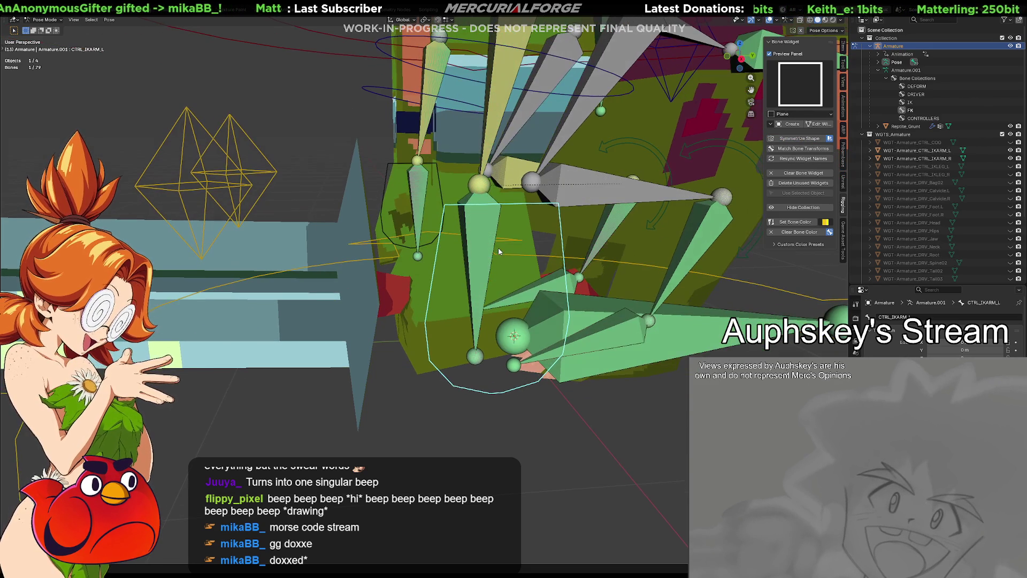
Set the arm control's bone colour to red and deselect all bones.
left_click(822, 222)
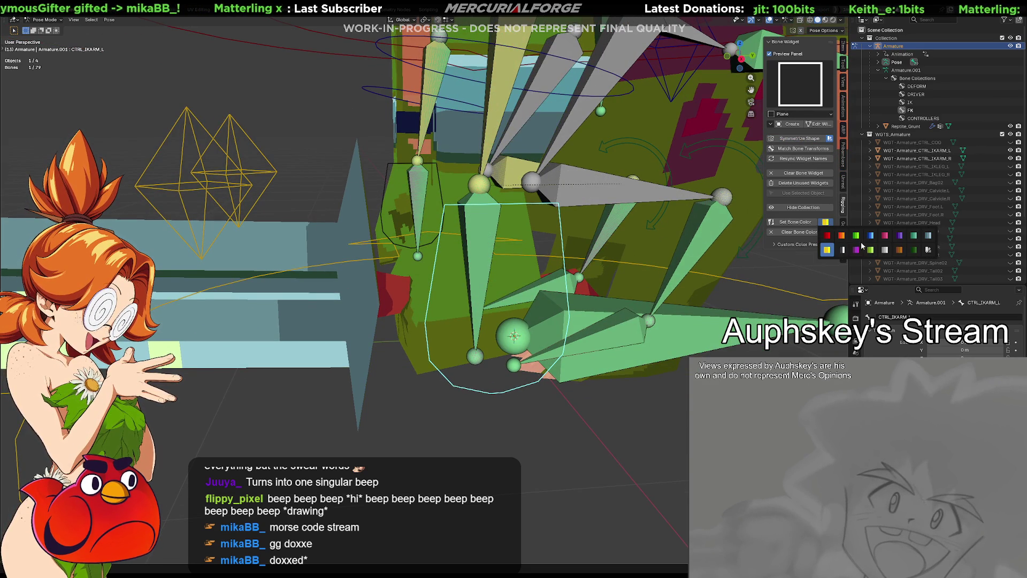
left_click(828, 236)
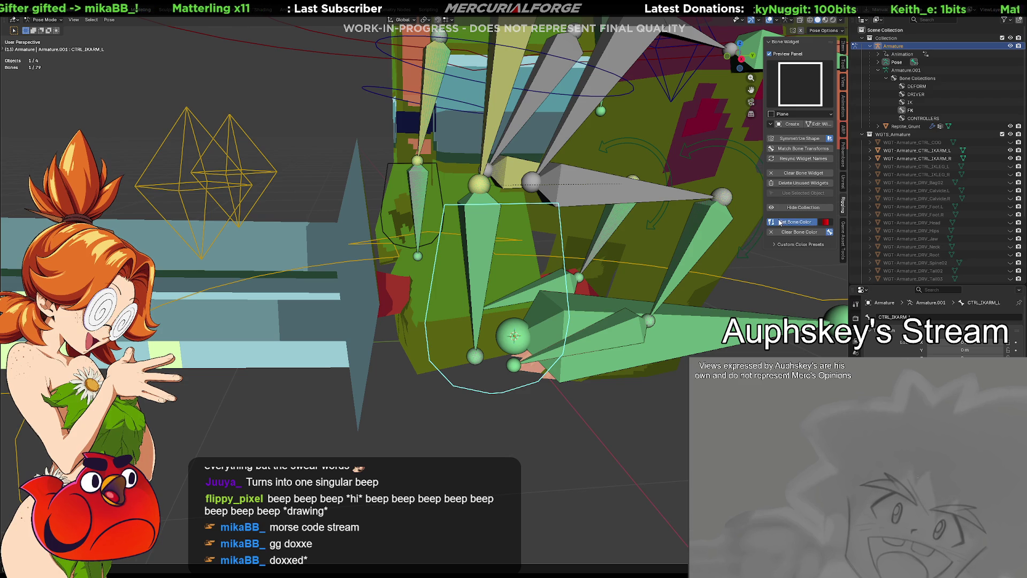
mouse_move(642, 268)
middle_mouse_down()
mouse_move(573, 350)
mouse_move(511, 361)
mouse_move(541, 359)
mouse_move(631, 394)
mouse_move(418, 367)
mouse_move(528, 357)
mouse_move(472, 347)
mouse_move(294, 348)
middle_mouse_up()
left_click(573, 349)
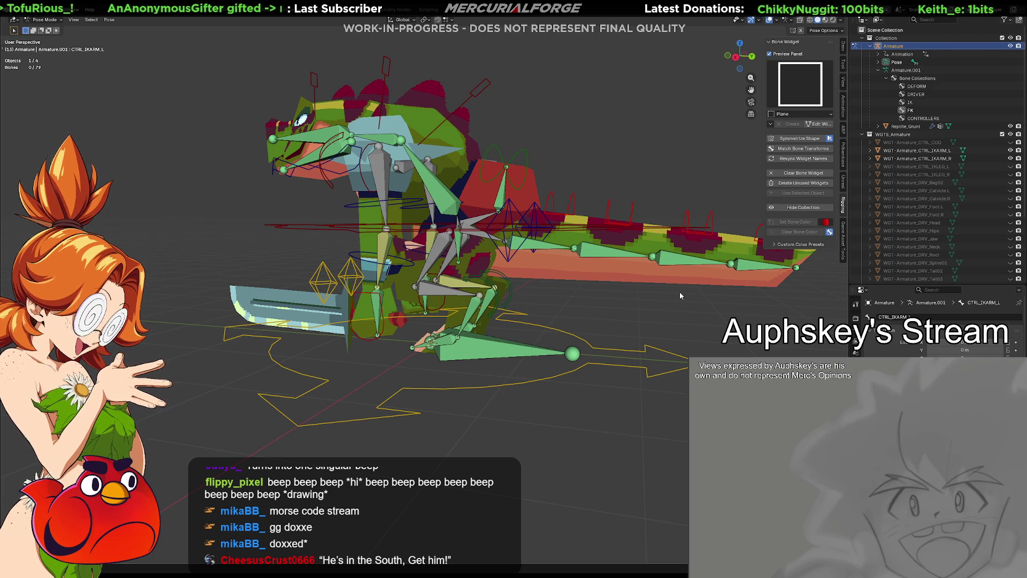
Select CTRL_IKLEG_L and review its Bone Constraints and Armature Data settings.
scroll(673, 299, "up", 5)
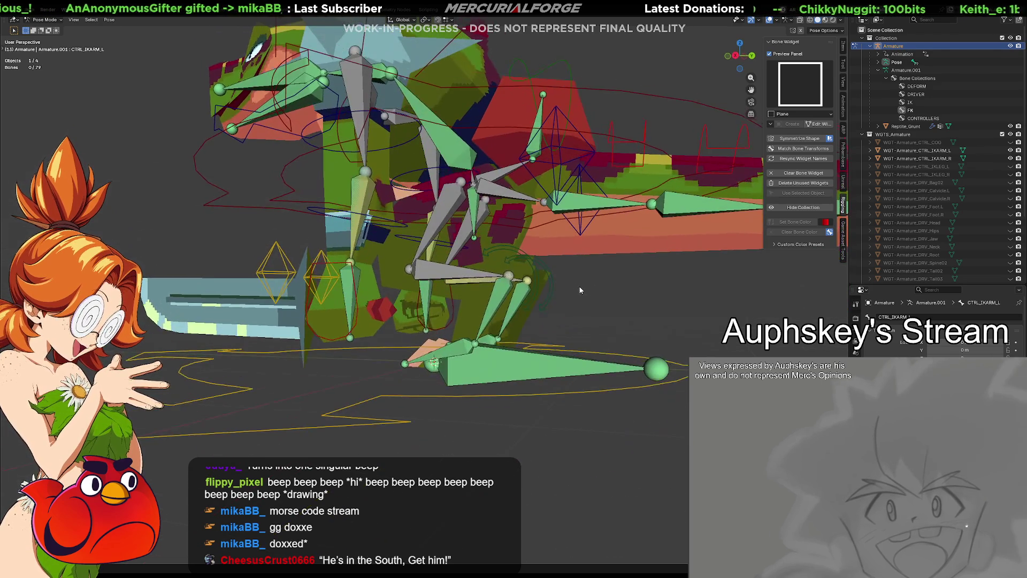
left_click(541, 293)
middle_click_drag(541, 292, 557, 307)
scroll(556, 307, "up", 8)
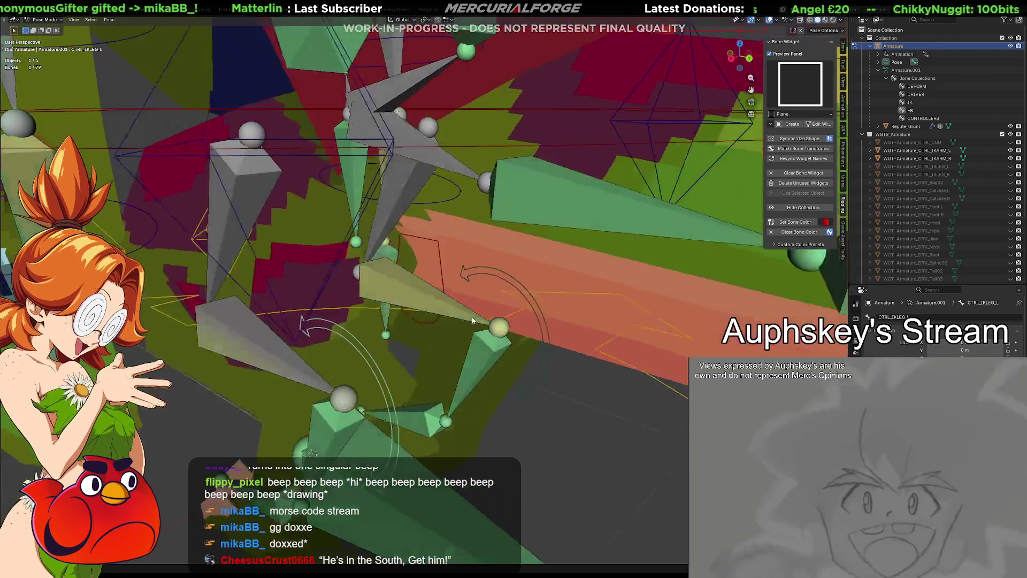
mouse_move(472, 320)
middle_mouse_down()
mouse_move(400, 313)
mouse_move(421, 298)
mouse_move(475, 295)
mouse_move(586, 300)
mouse_move(559, 301)
middle_mouse_up()
scroll(475, 295, "down", 10)
left_click(856, 370)
left_click(855, 345)
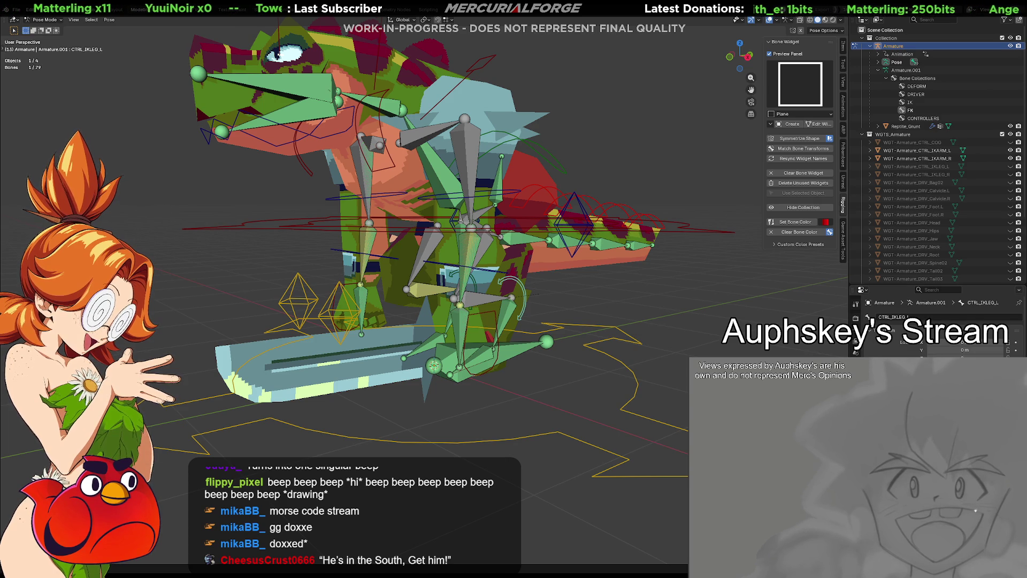
key("alt+a")
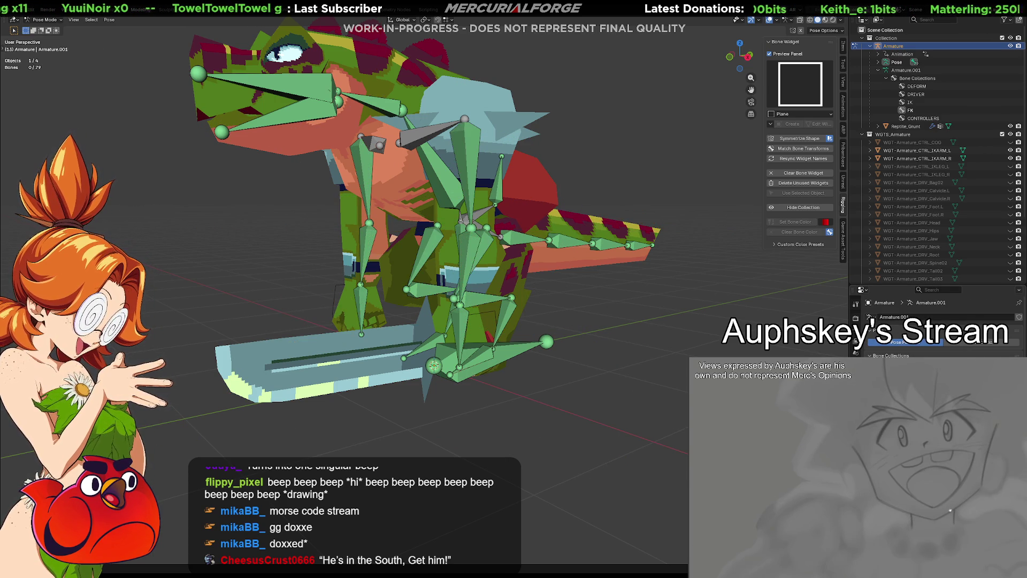
Check the mesh by hiding and unhiding bones, select CTRL_IKARM_L, and hide the widget collection.
key("shift+h")
middle_click_drag(562, 342, 568, 336)
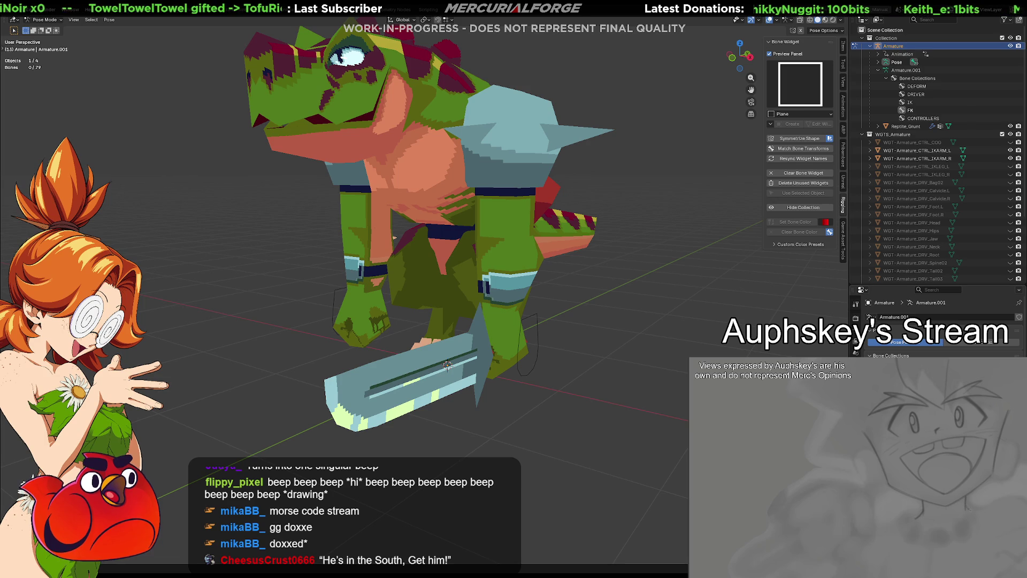
key("alt+h")
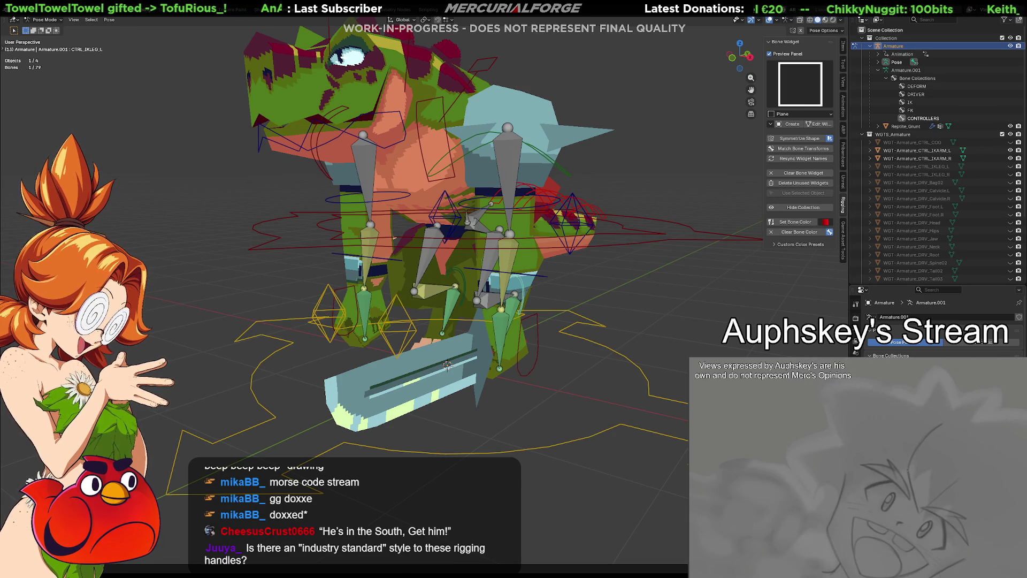
left_click(540, 355)
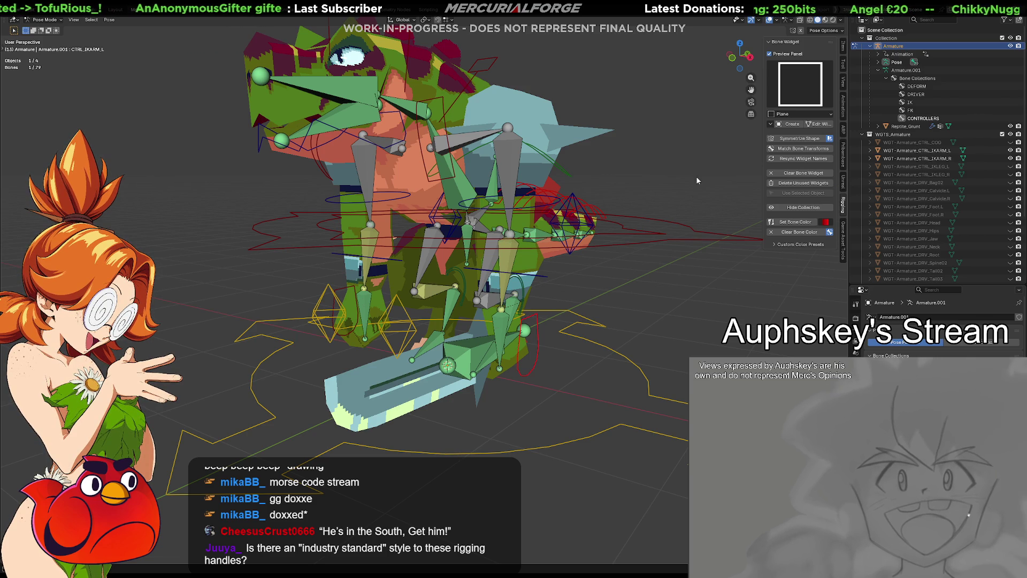
left_click(822, 126)
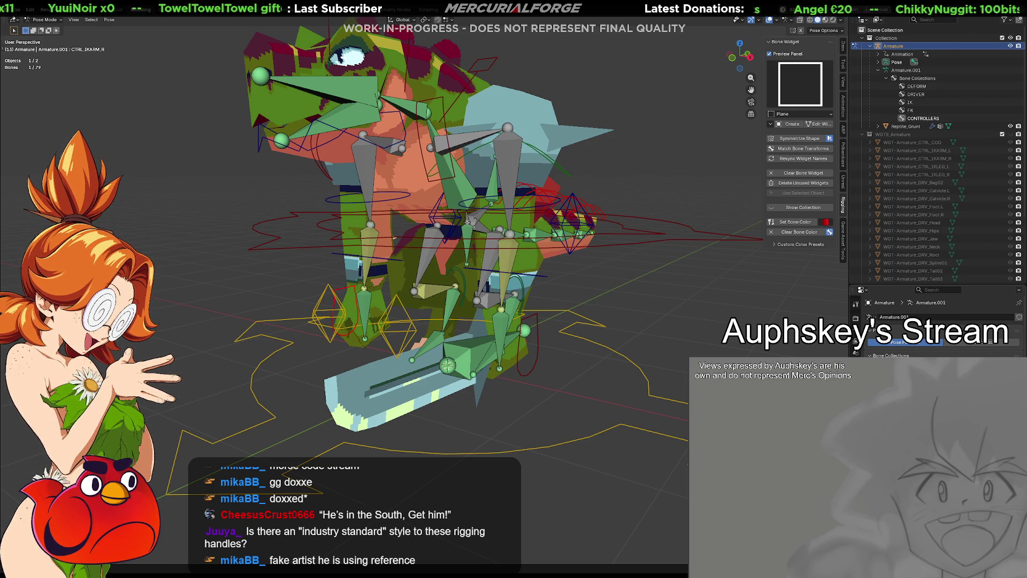
scroll(587, 198, "down", 4)
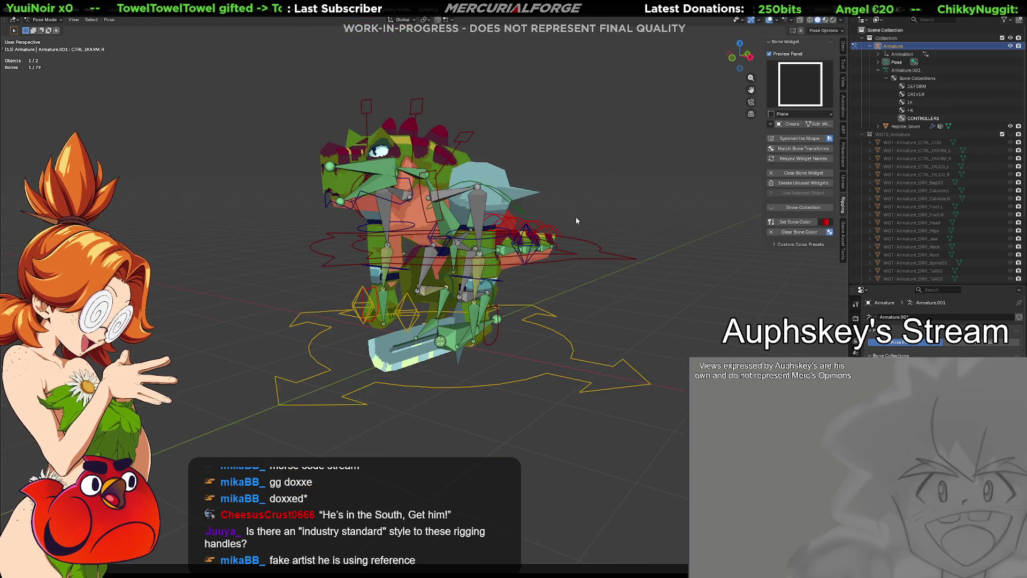
middle_click_drag(576, 219, 585, 263)
left_click_drag(576, 315, 577, 316)
mouse_move(619, 291)
middle_mouse_down()
mouse_move(524, 310)
mouse_move(652, 292)
mouse_move(498, 301)
mouse_move(506, 301)
middle_mouse_up()
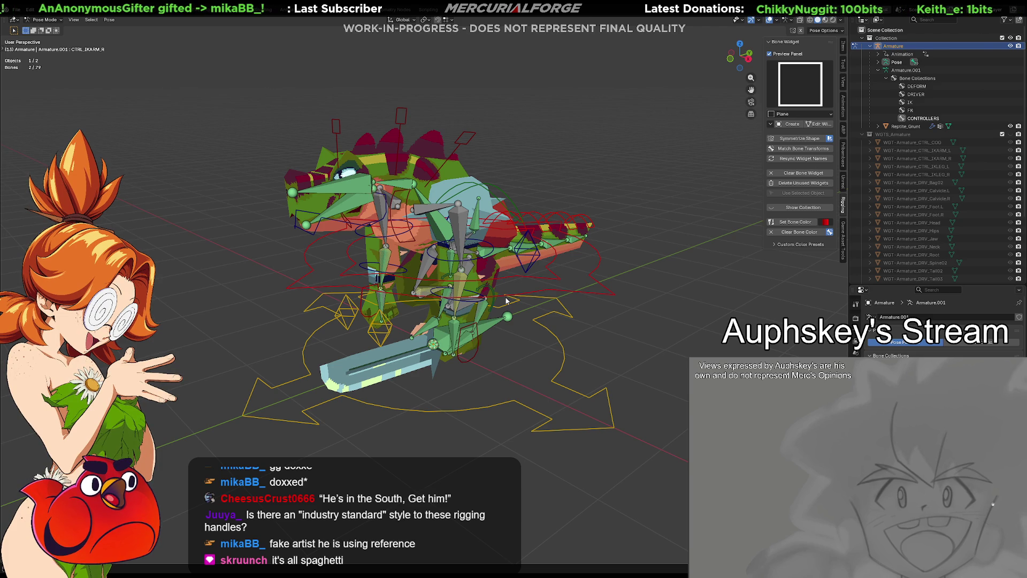
scroll(507, 204, "up", 5)
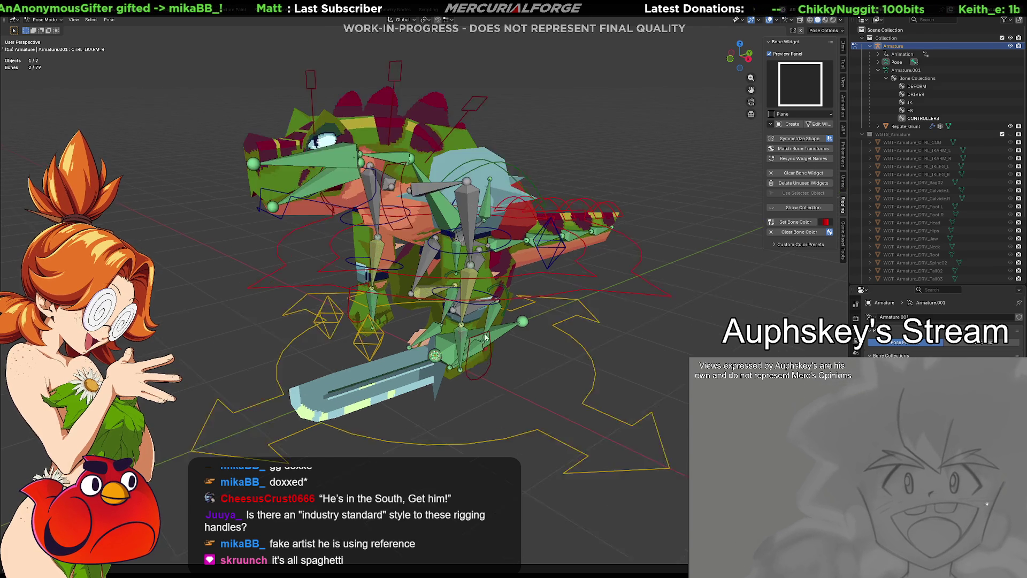
mouse_move(530, 305)
middle_mouse_down()
mouse_move(600, 353)
mouse_move(607, 376)
mouse_move(640, 360)
mouse_move(547, 325)
middle_mouse_up()
left_click(603, 367)
left_click(631, 344)
mouse_move(602, 312)
middle_mouse_down()
mouse_move(453, 331)
mouse_move(298, 313)
mouse_move(253, 323)
mouse_move(516, 271)
mouse_move(477, 292)
mouse_move(590, 274)
mouse_move(615, 292)
mouse_move(551, 288)
mouse_move(588, 286)
mouse_move(585, 303)
mouse_move(588, 274)
middle_mouse_up()
scroll(321, 321, "up", 3)
left_click(290, 319)
scroll(523, 282, "up", 2)
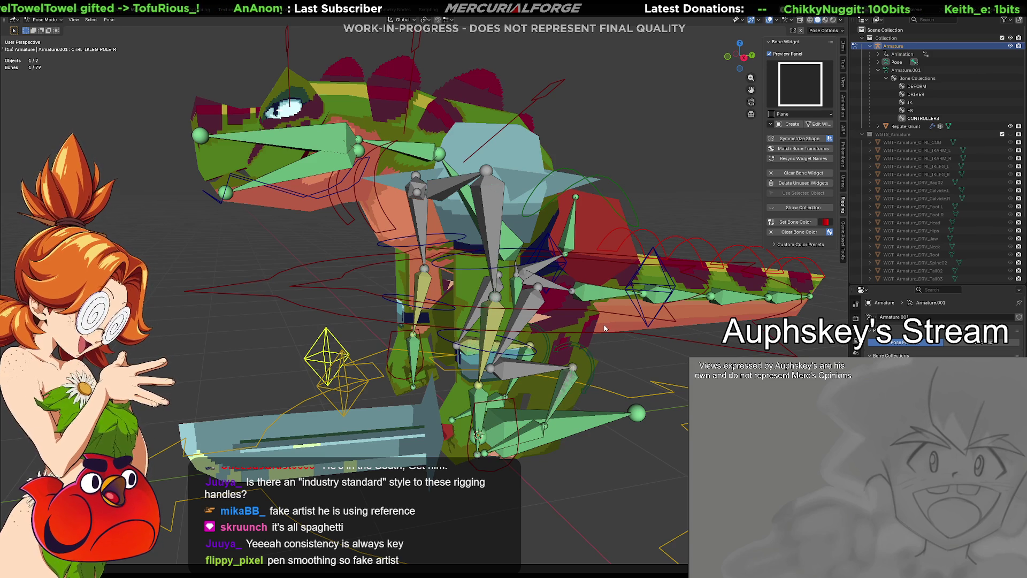
mouse_move(612, 310)
middle_mouse_down()
mouse_move(522, 317)
mouse_move(561, 327)
middle_mouse_up()
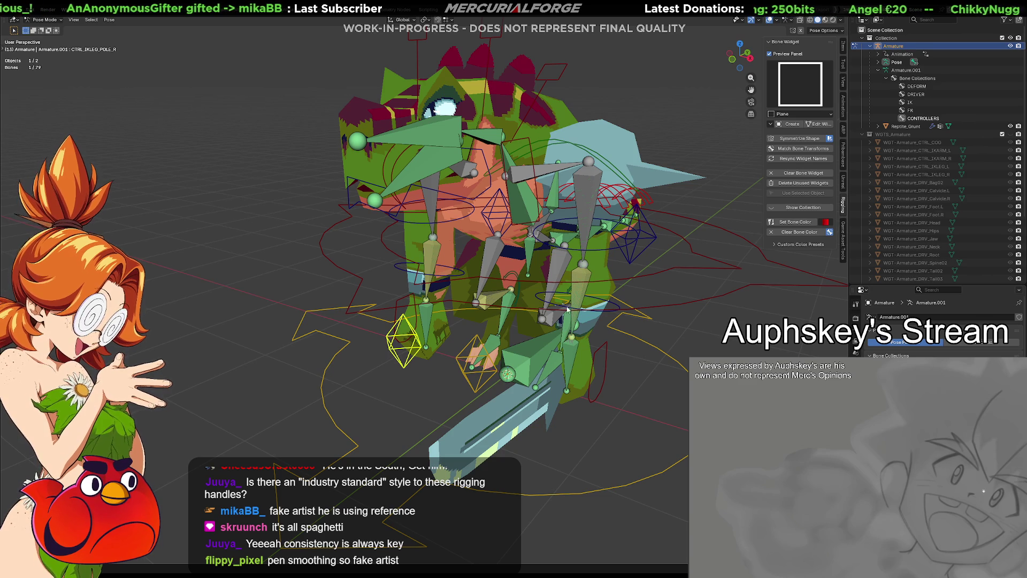
mouse_move(566, 327)
middle_mouse_down()
mouse_move(560, 290)
mouse_move(565, 305)
mouse_move(617, 314)
mouse_move(686, 308)
mouse_move(480, 319)
mouse_move(426, 219)
mouse_move(653, 227)
mouse_move(470, 240)
middle_mouse_up()
left_click(396, 229, "shift")
left_click(494, 234, "shift")
left_click(540, 245, "shift")
mouse_move(540, 245)
middle_mouse_down()
mouse_move(518, 307)
mouse_move(550, 311)
middle_mouse_up()
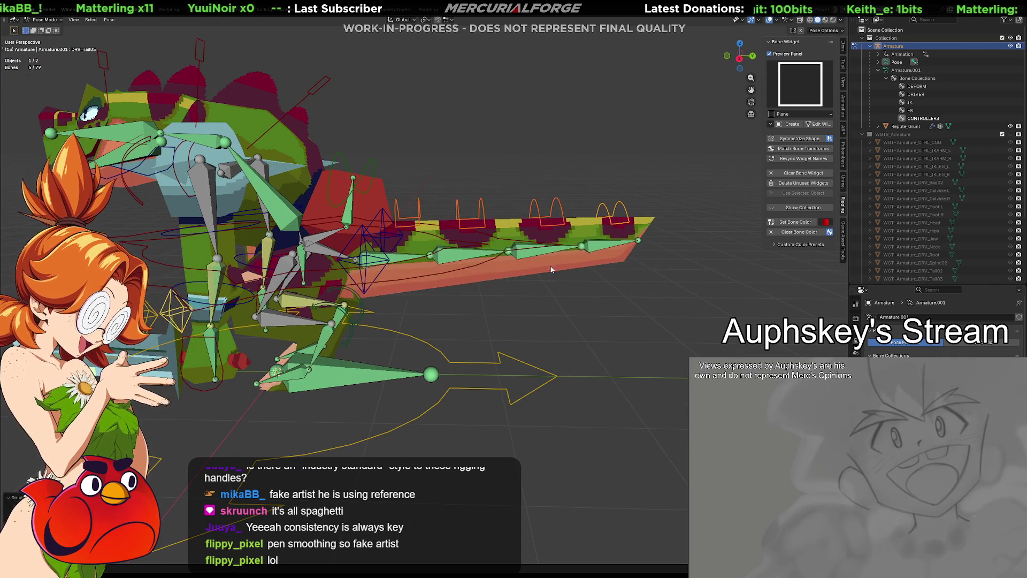
key("alt+a")
left_click(415, 228)
left_click(475, 231, "shift")
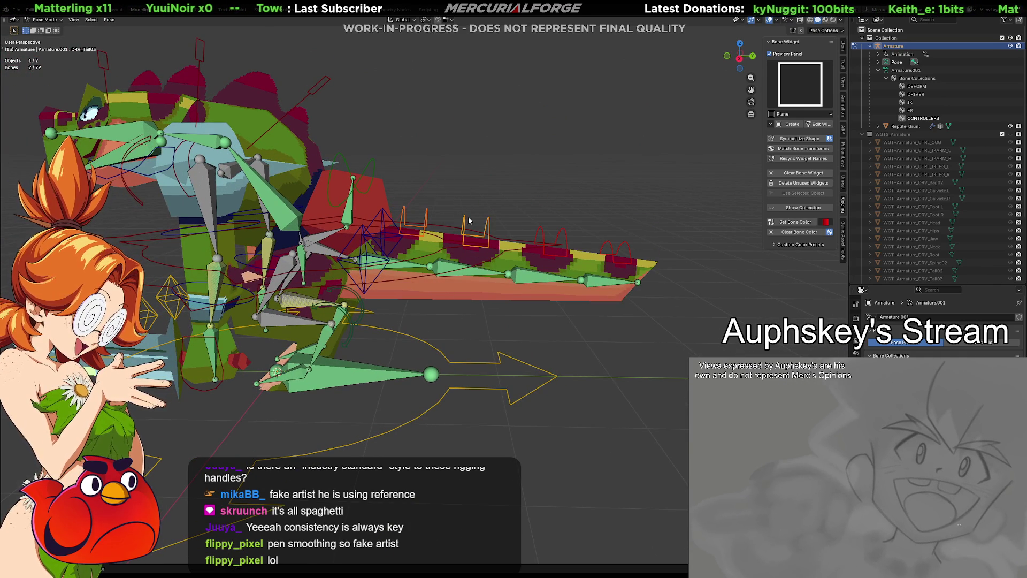
left_click(552, 243, "shift")
left_click(604, 245, "shift")
key("KP_Divide")
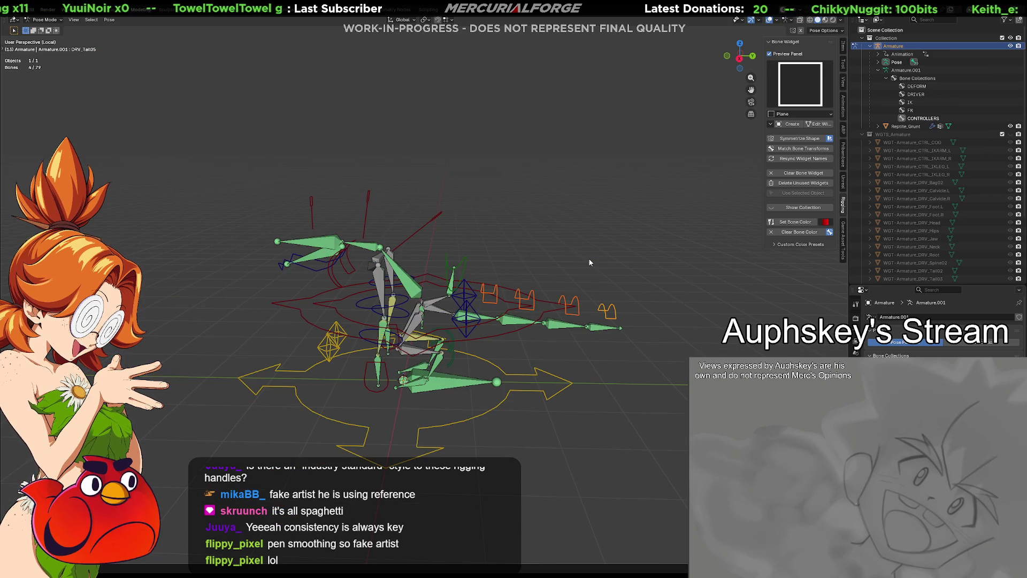
key("KP_Divide")
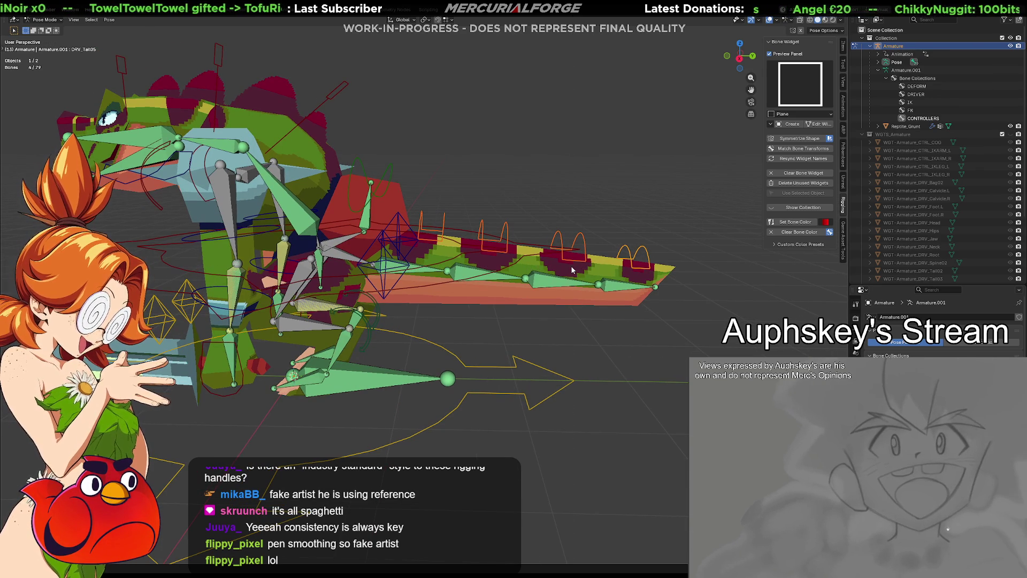
mouse_move(570, 266)
middle_mouse_down()
mouse_move(501, 258)
mouse_move(528, 307)
mouse_move(523, 362)
mouse_move(553, 253)
mouse_move(540, 262)
middle_mouse_up()
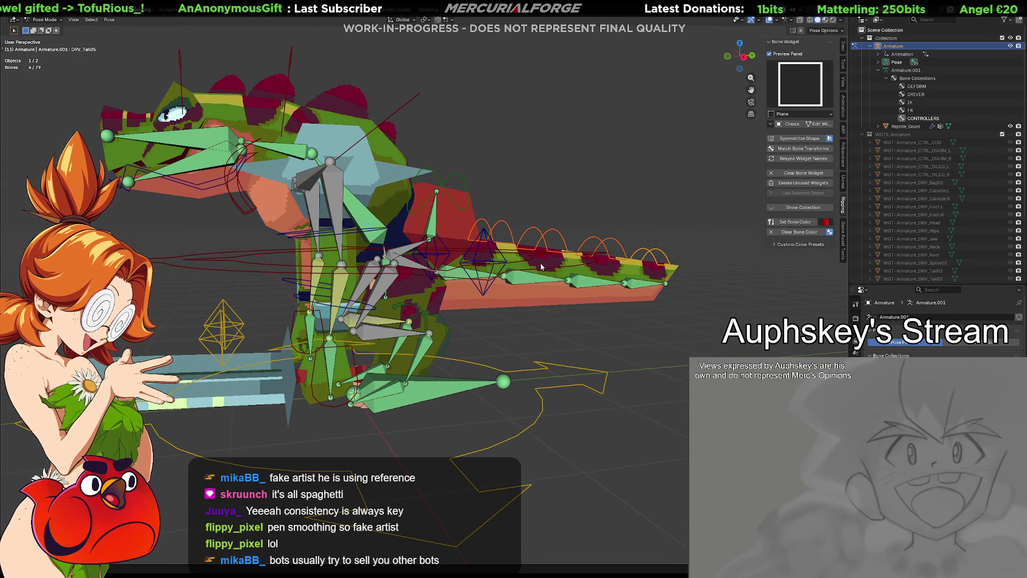
middle_click_drag(540, 262, 532, 289)
key("period")
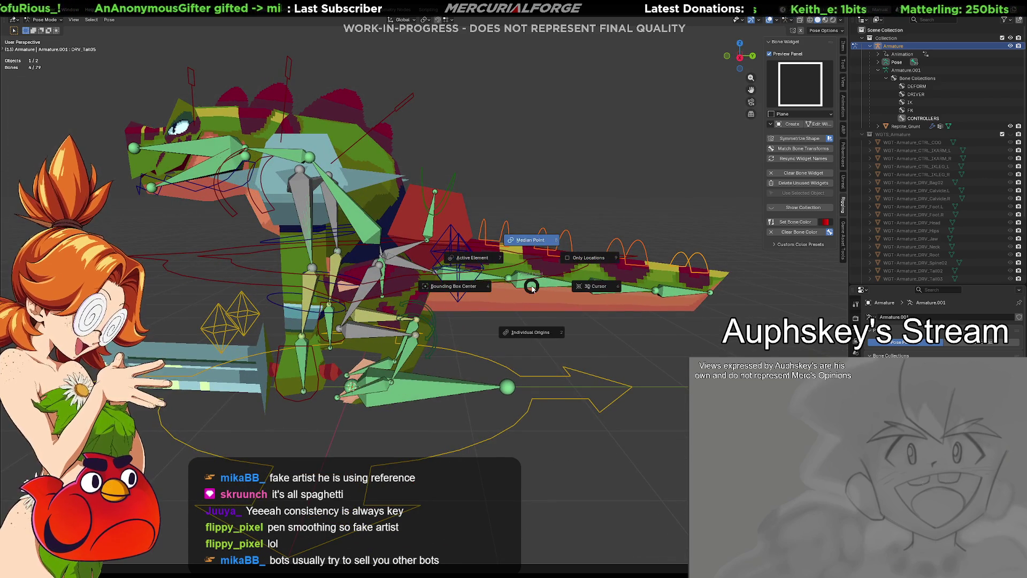
left_click(552, 334)
key("r")
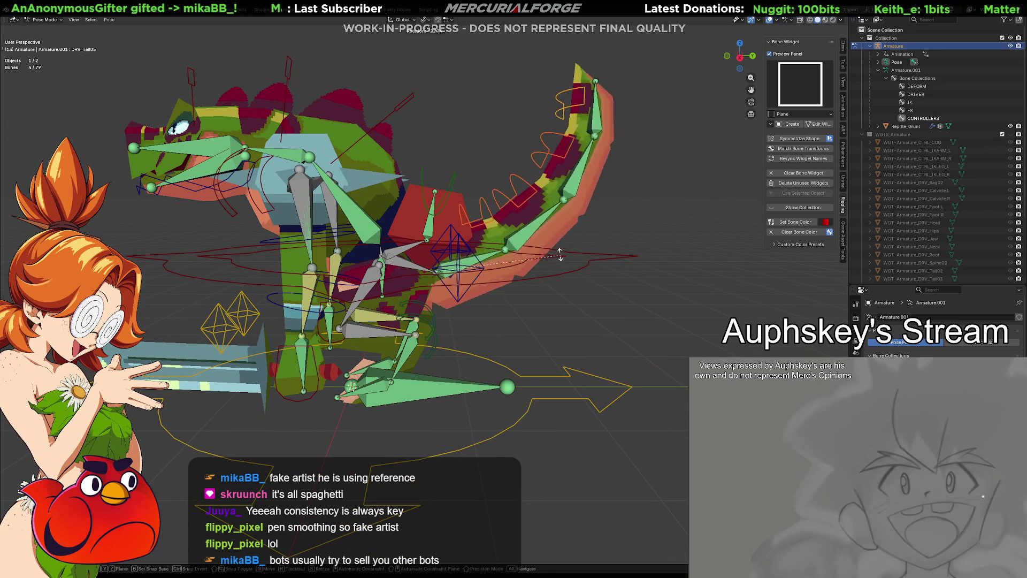
right_click(580, 280)
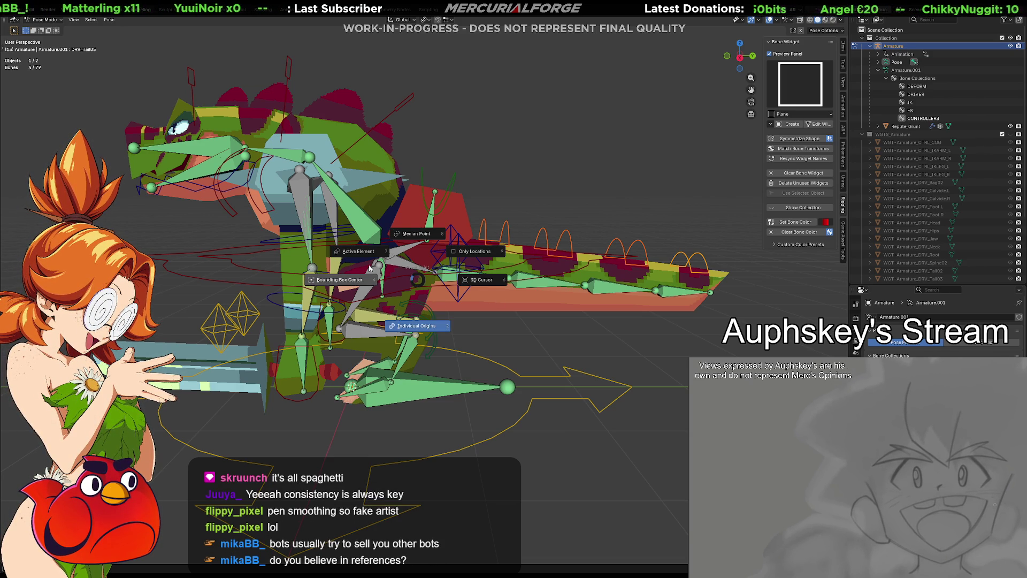
Add a Child Of constraint to DRV_Bag02 targeting the DRV_Root bone.
left_click(589, 191)
mouse_move(553, 287)
middle_mouse_down()
mouse_move(627, 286)
mouse_move(593, 273)
middle_mouse_up()
left_click(549, 154)
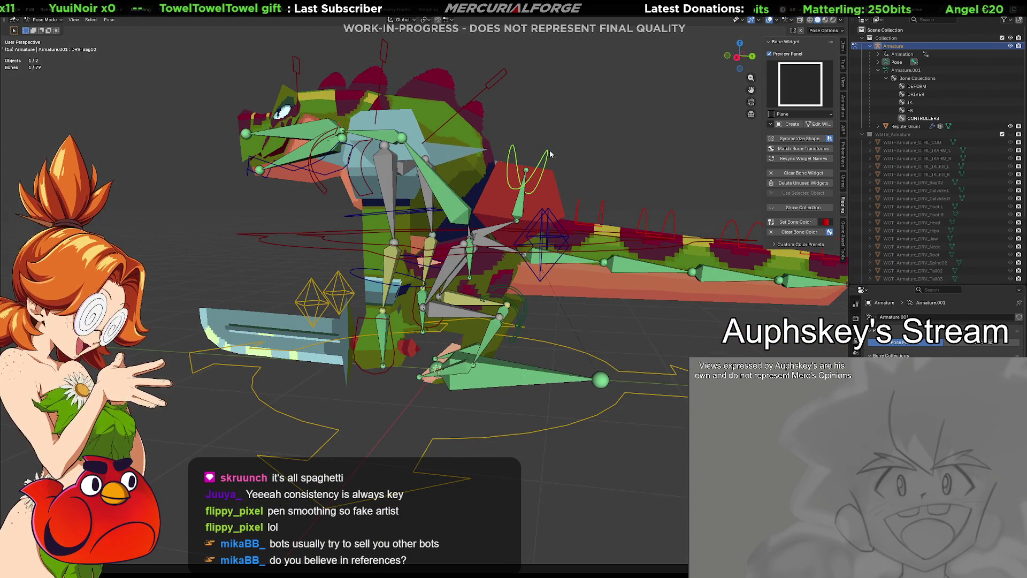
key("g")
key("Escape")
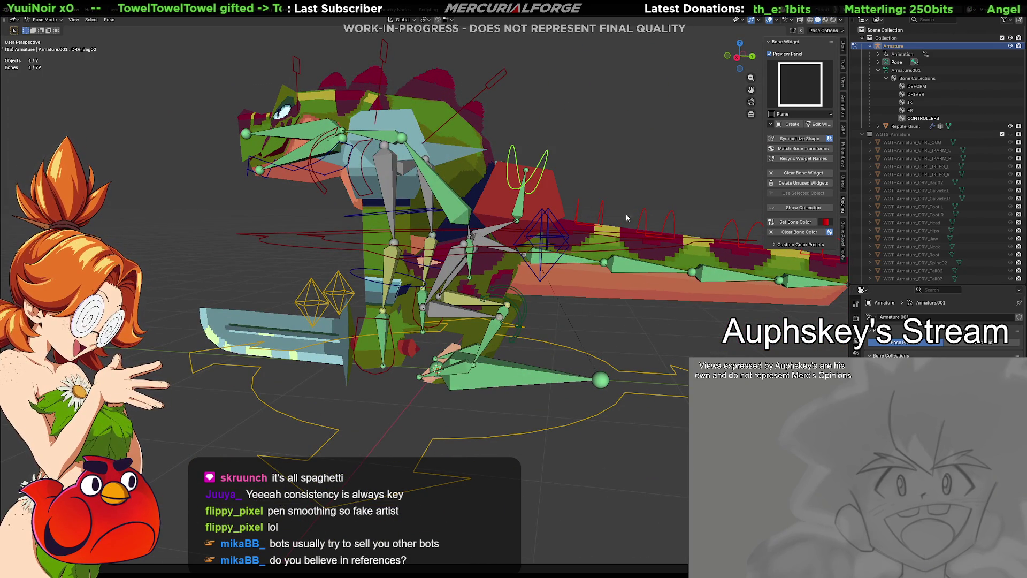
left_click(626, 374)
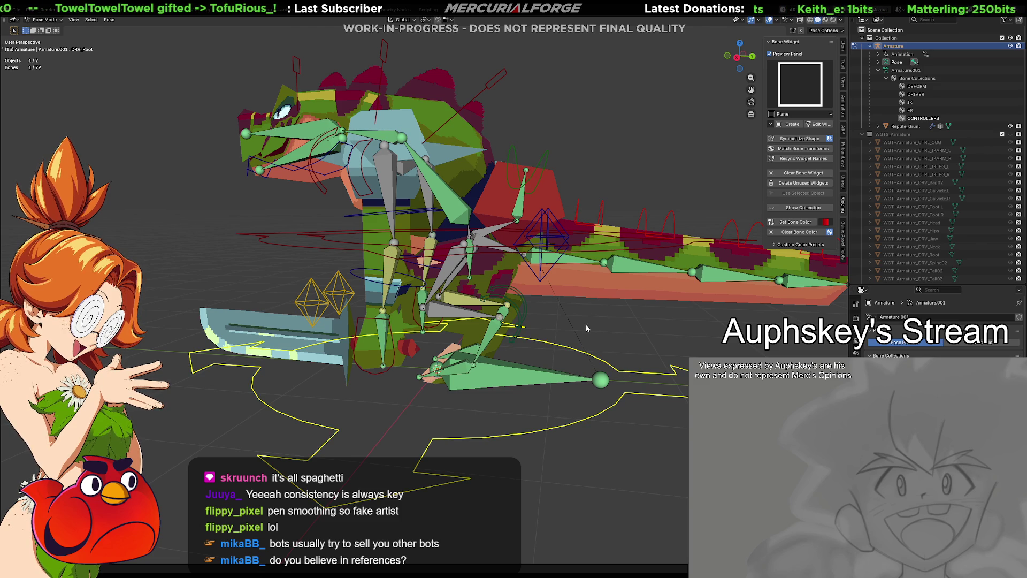
left_click(546, 157, "shift")
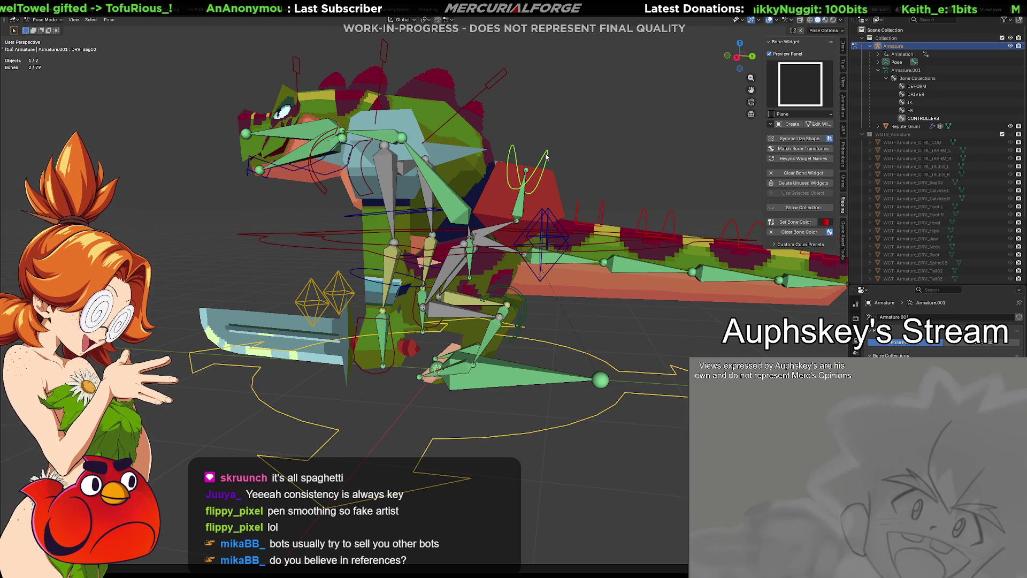
key("shift+ctrl+c")
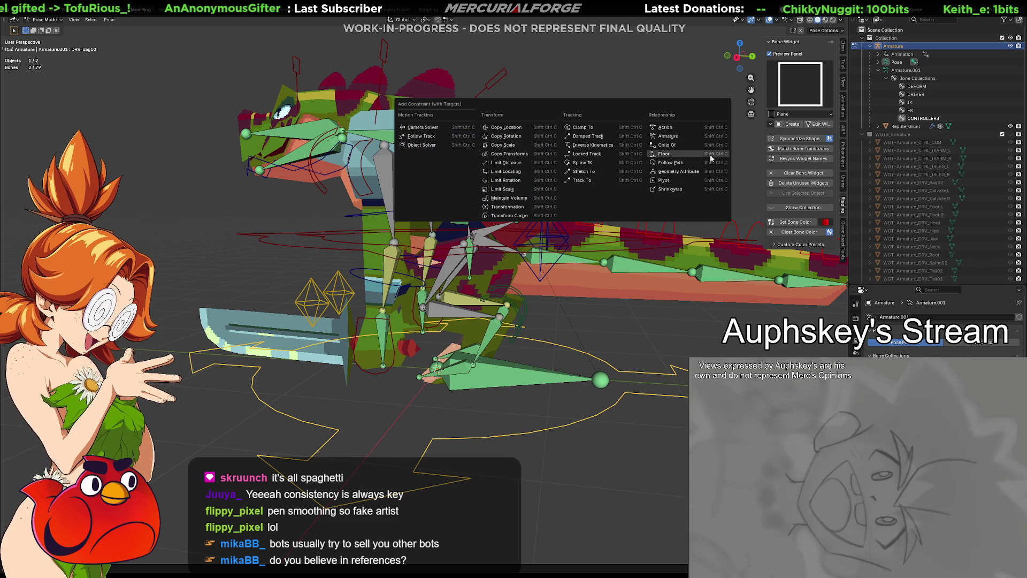
left_click(682, 143)
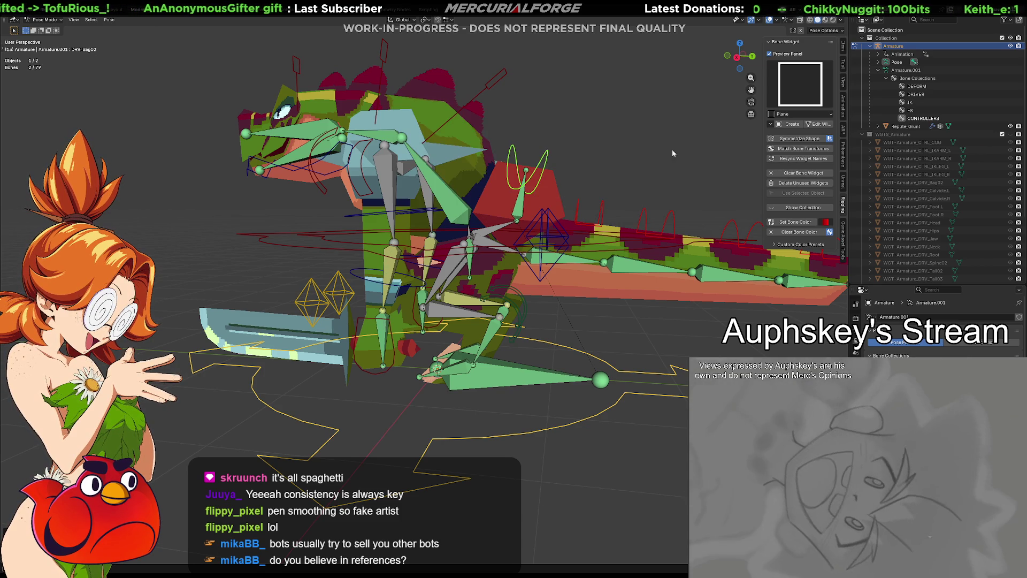
Test the constraint by moving DRV_Root and DRV_Bag02, cancelling each move.
left_click(635, 378)
key("g")
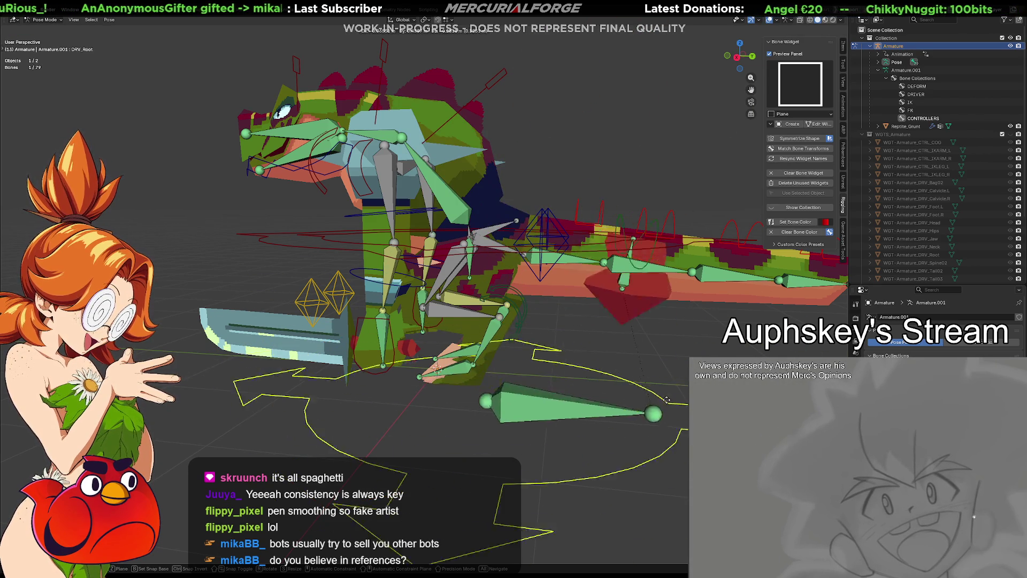
right_click(637, 417)
left_click(548, 158)
key("g")
right_click(657, 214)
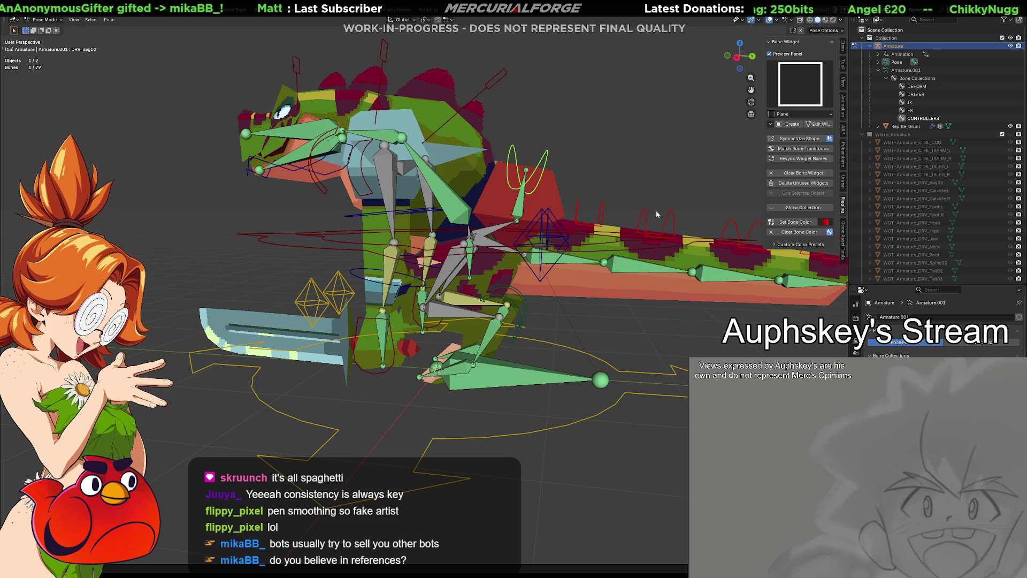
left_click(635, 374, "shift")
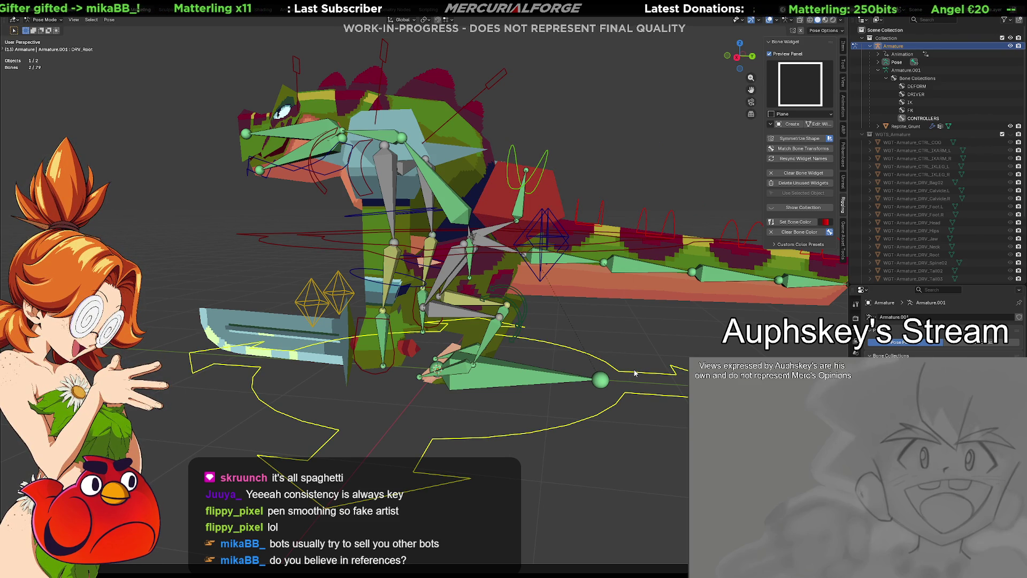
key("shift+ctrl+c")
key("Escape")
Review DRV_Bag02's bone constraints and test-move DRV_Root again.
left_click(611, 333)
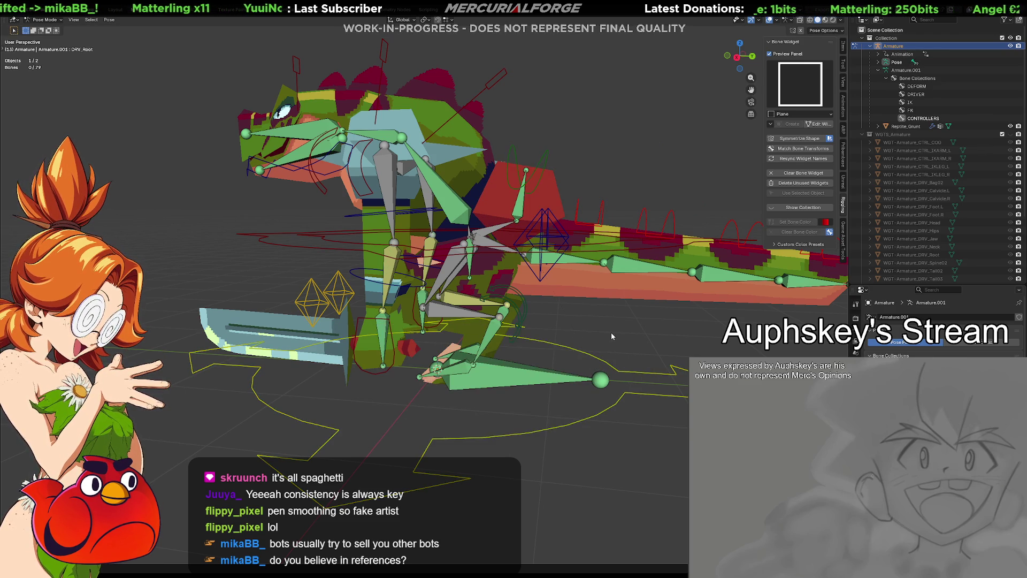
left_click(540, 160)
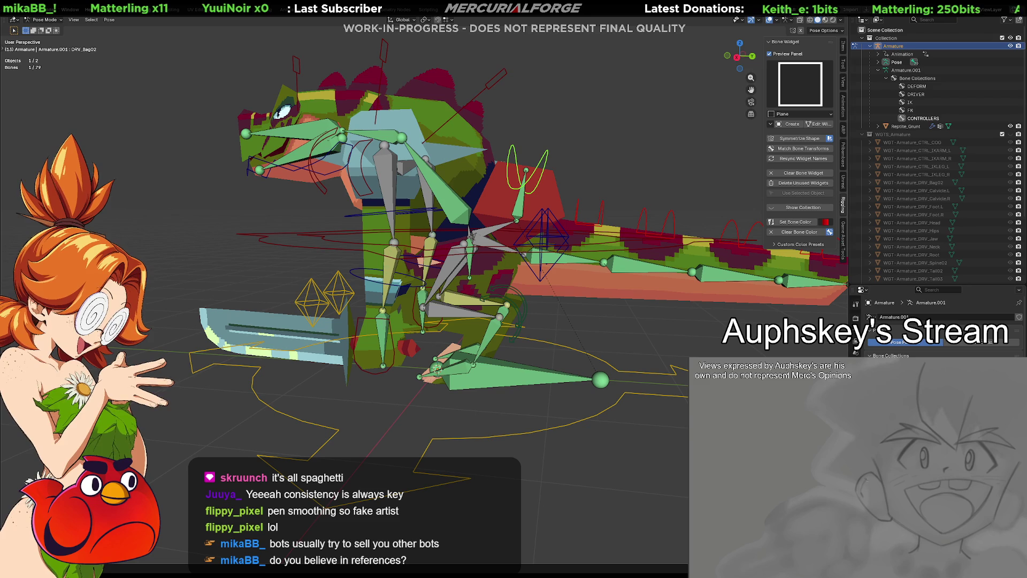
left_click(856, 347)
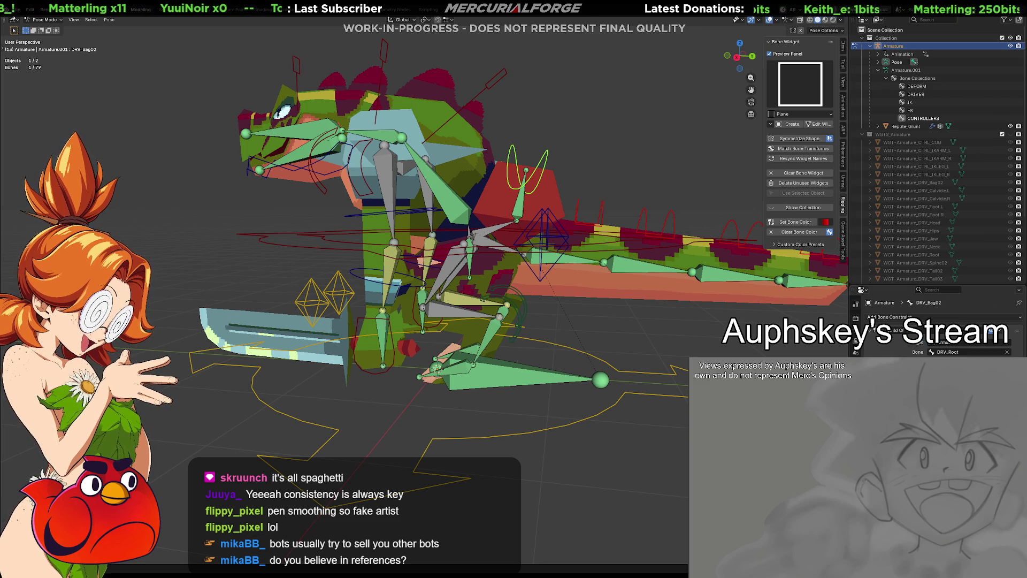
left_click(605, 364)
key("g")
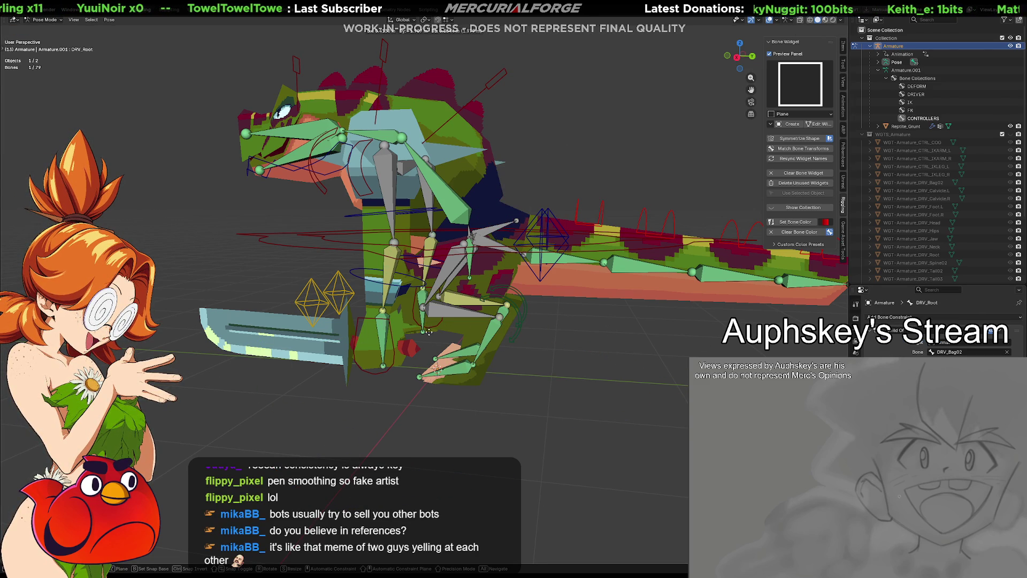
key("Escape")
Reselect DRV_Bag02 together with DRV_Root as the active bone.
key("alt+a")
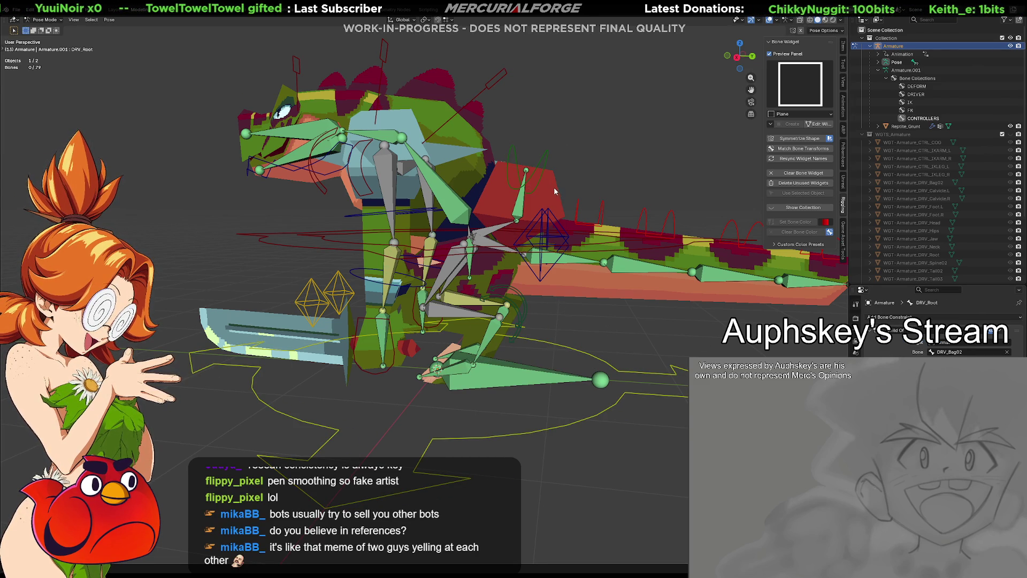
left_click(546, 159)
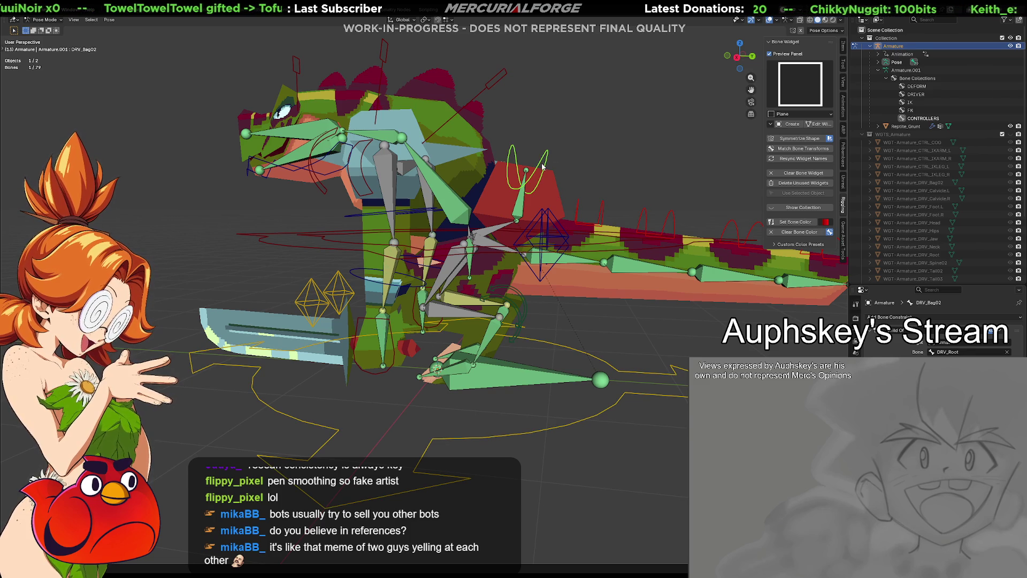
key("shift+bracketleft")
left_click(599, 159)
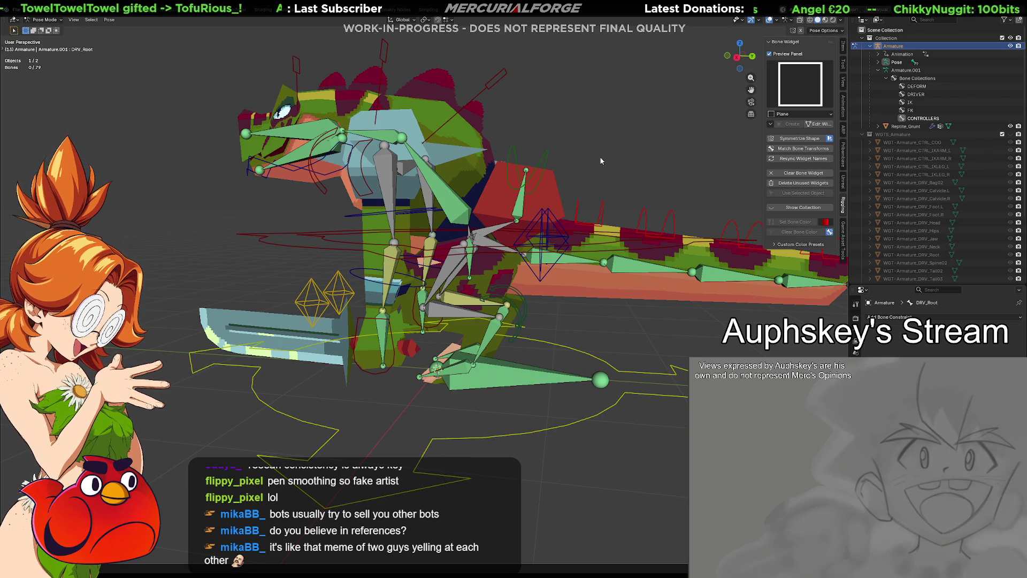
mouse_move(593, 184)
middle_mouse_down()
mouse_move(570, 230)
mouse_move(538, 360)
middle_mouse_up()
left_click(570, 230)
key("bracketleft")
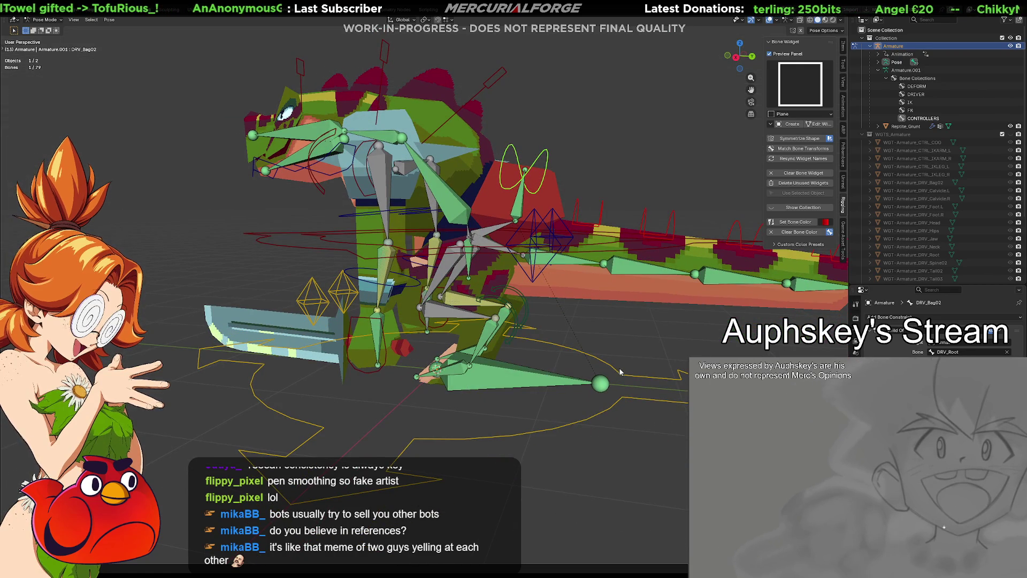
left_click(543, 153)
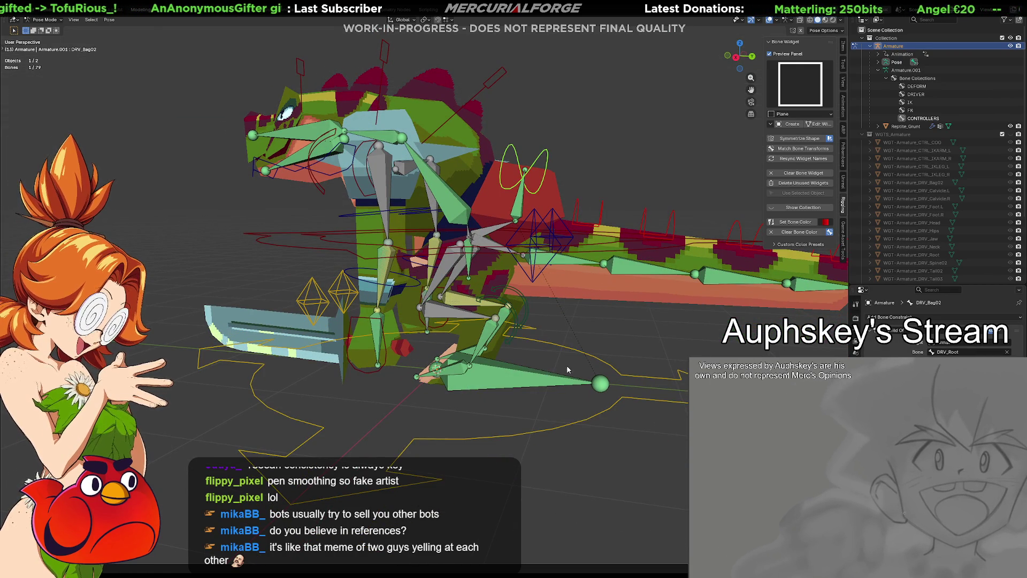
left_click(543, 153, "shift")
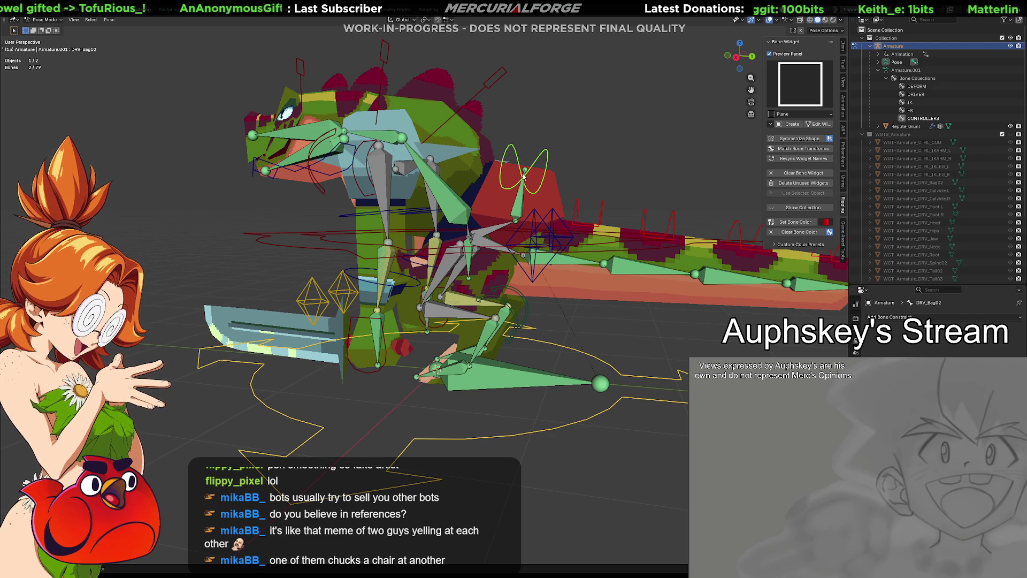
middle_click_drag(542, 190, 589, 366)
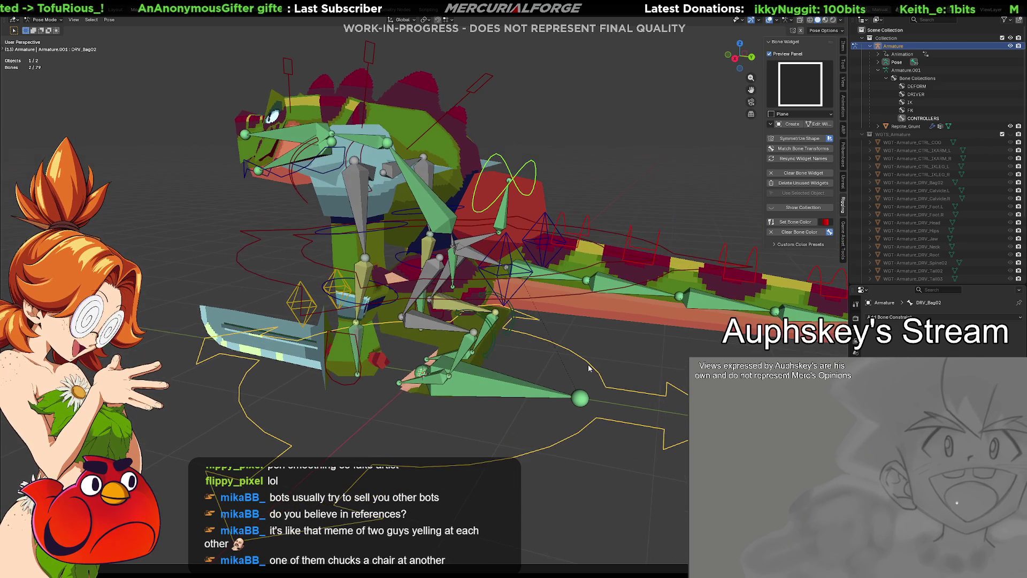
left_click(590, 365)
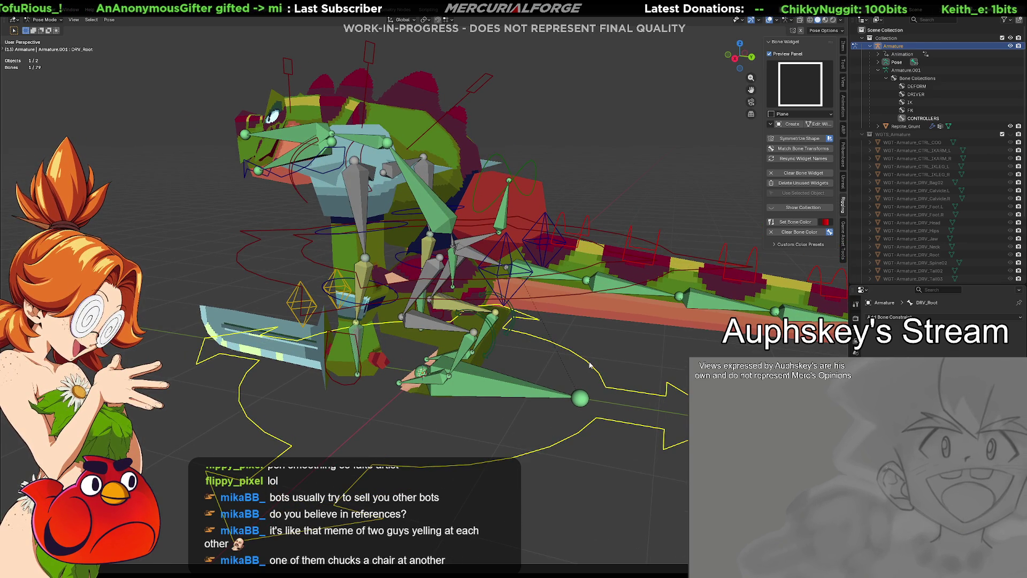
Give DRV_Bag02 a Copy Location constraint toward DRV_Root, then reselect both with DRV_Root active.
left_click(527, 165, "shift")
key("shift+ctrl+c")
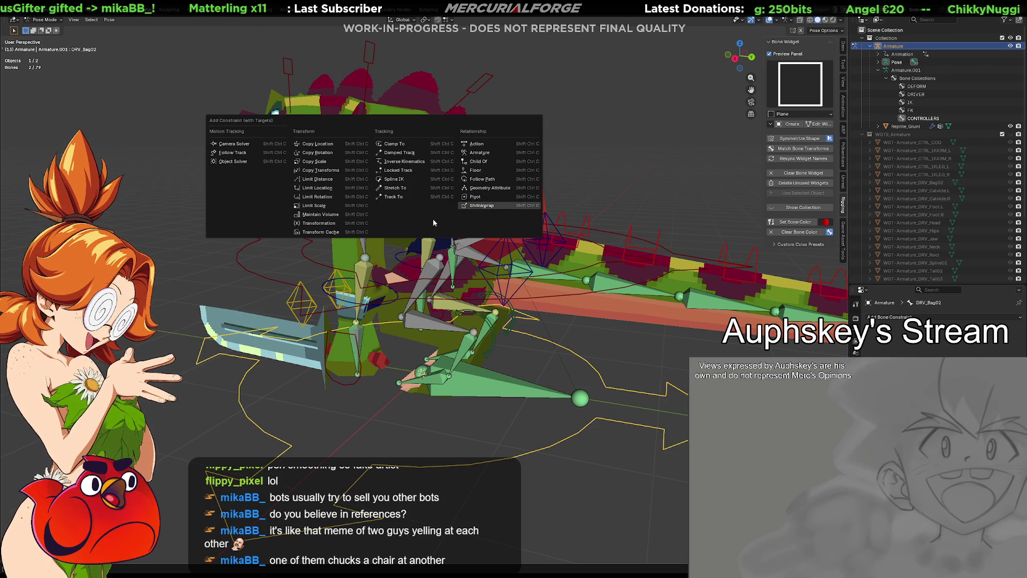
left_click(321, 143)
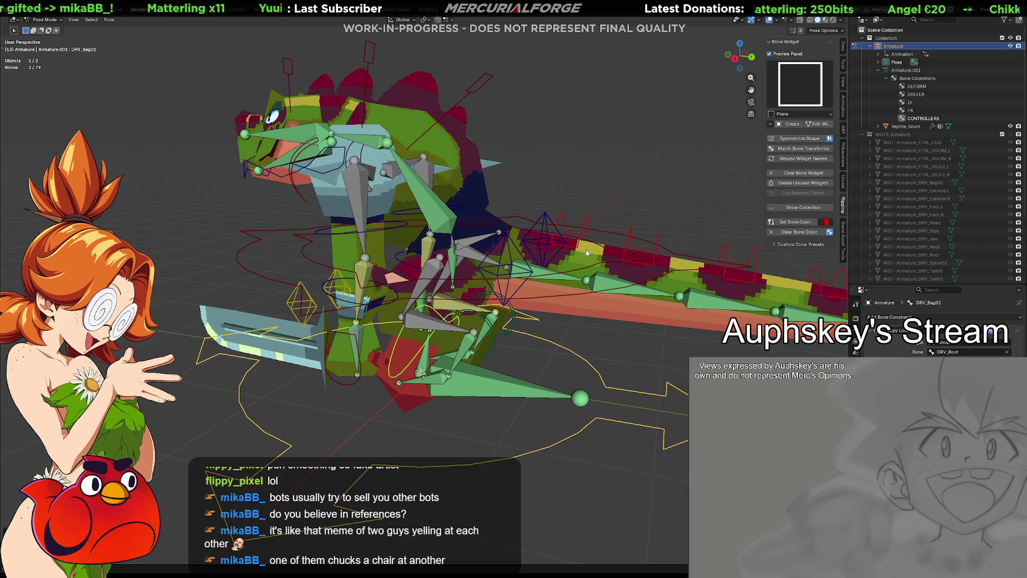
left_click(593, 377)
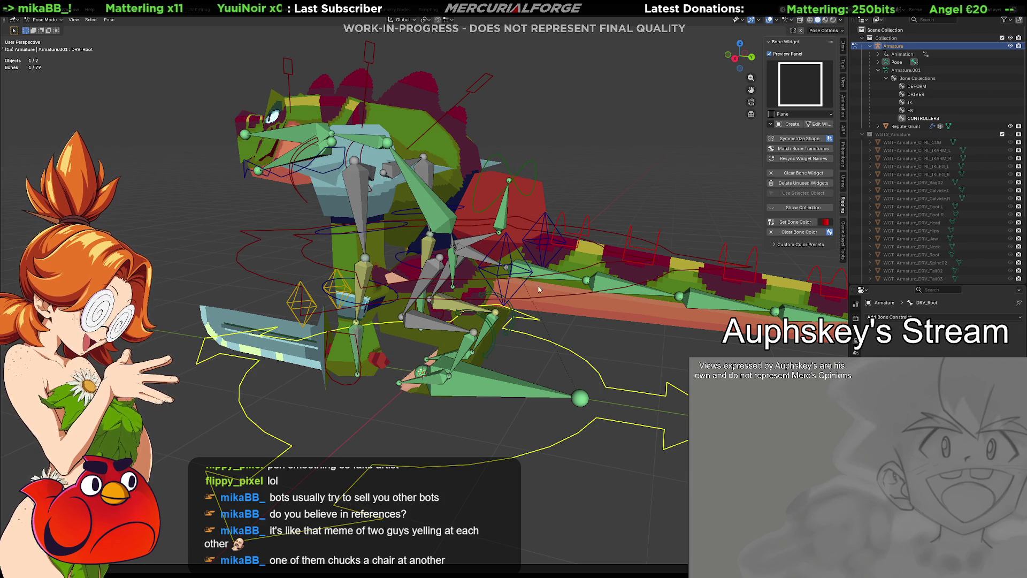
left_click(526, 165, "shift")
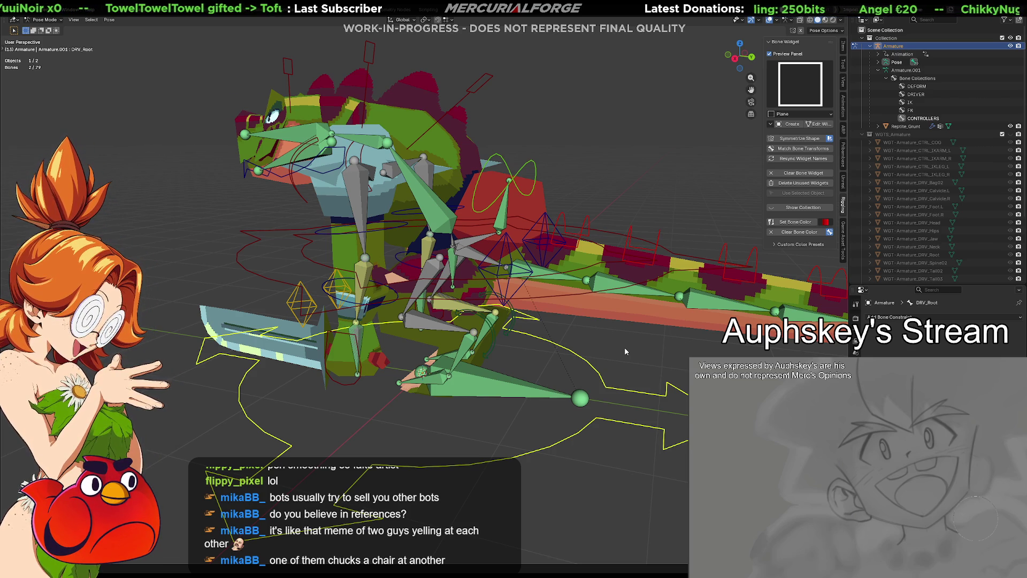
left_click(536, 172)
left_click(605, 366)
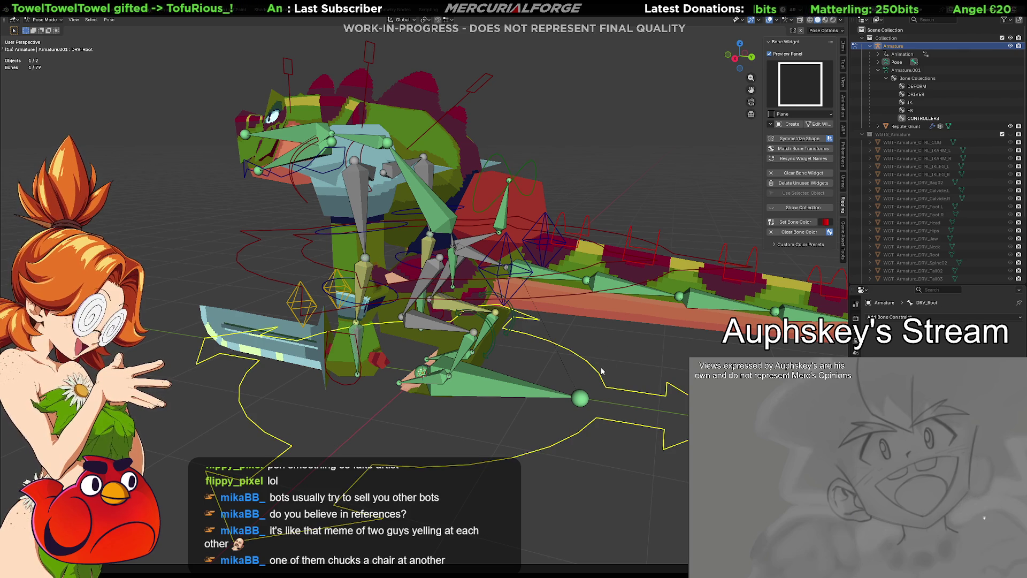
Select the DRV_Bag02 loop, then the DRV_Root circle as the active bone.
left_click(532, 165, "shift")
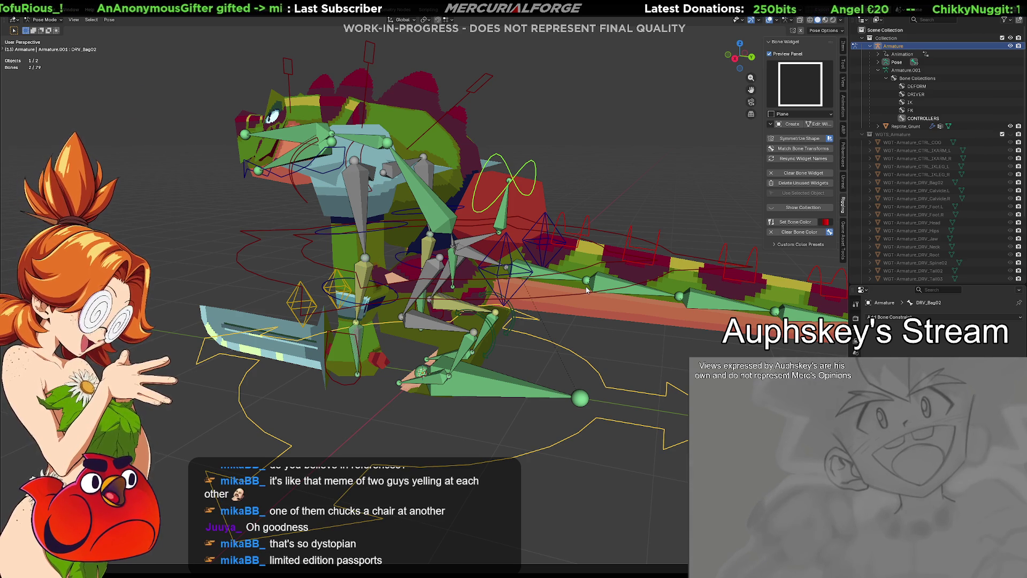
middle_click_drag(582, 291, 509, 230)
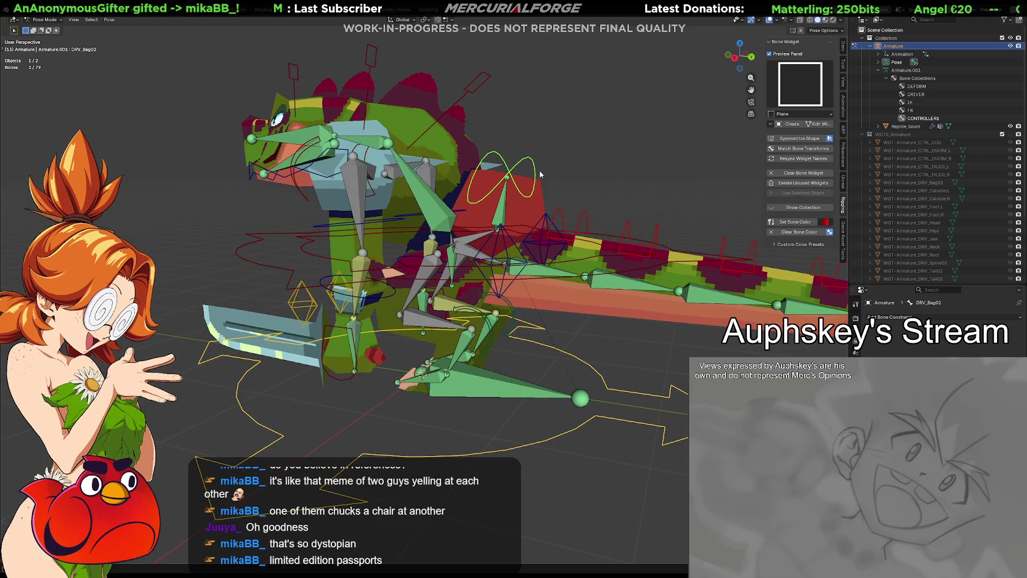
left_click(577, 332)
left_click(527, 162)
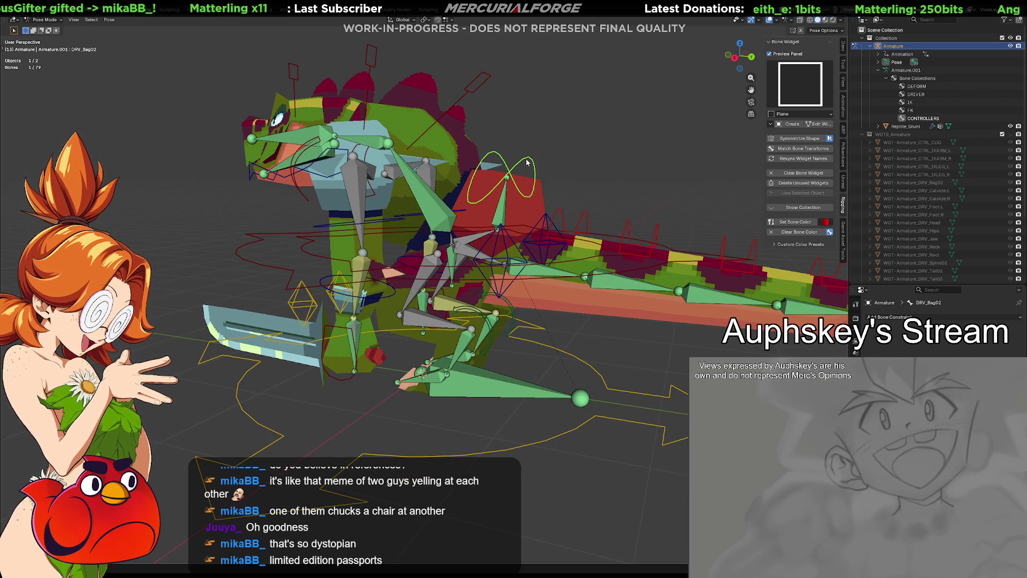
right_click(526, 158)
left_click(521, 165)
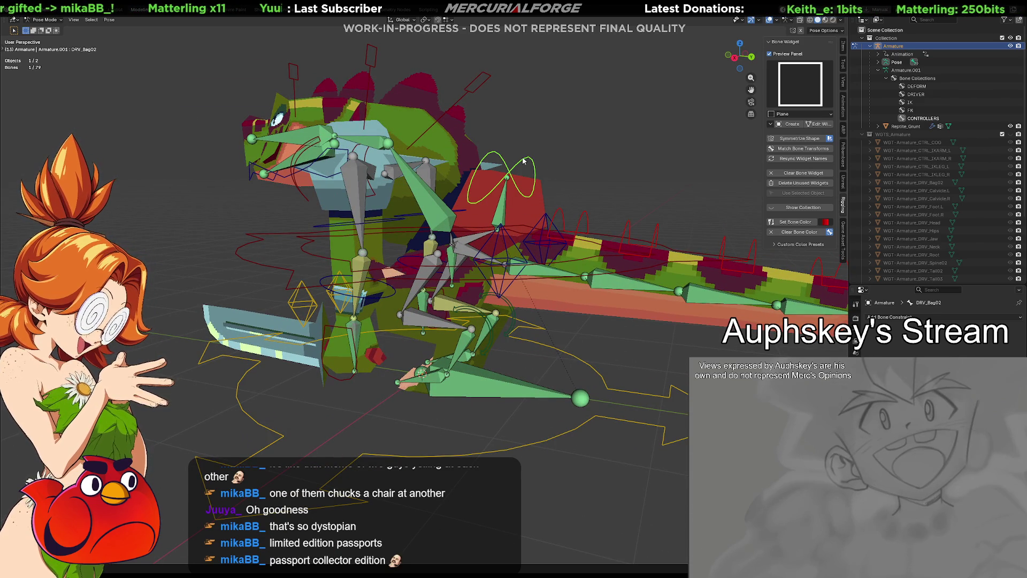
key("alt+a")
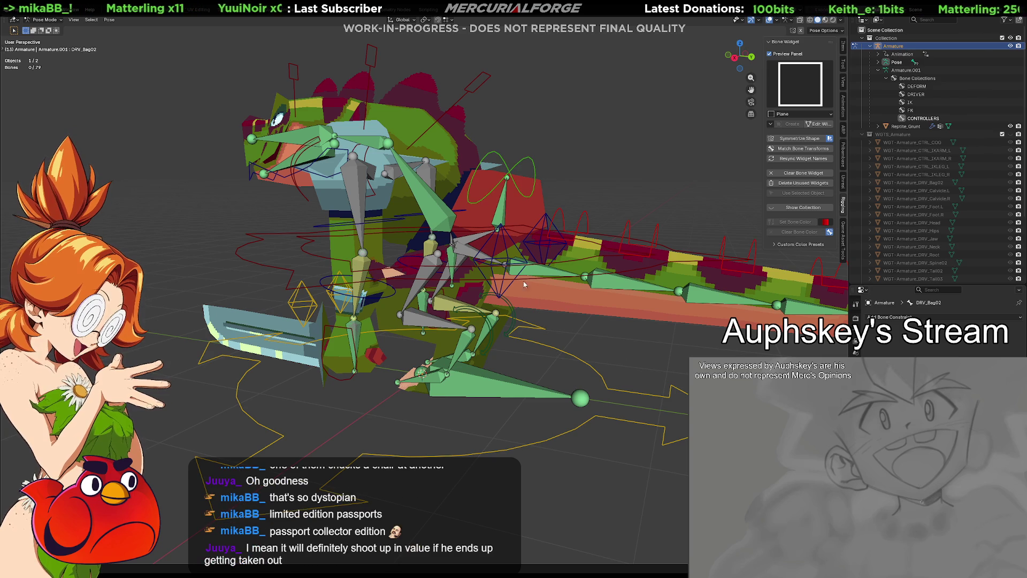
left_click(523, 160)
left_click(582, 364, "shift")
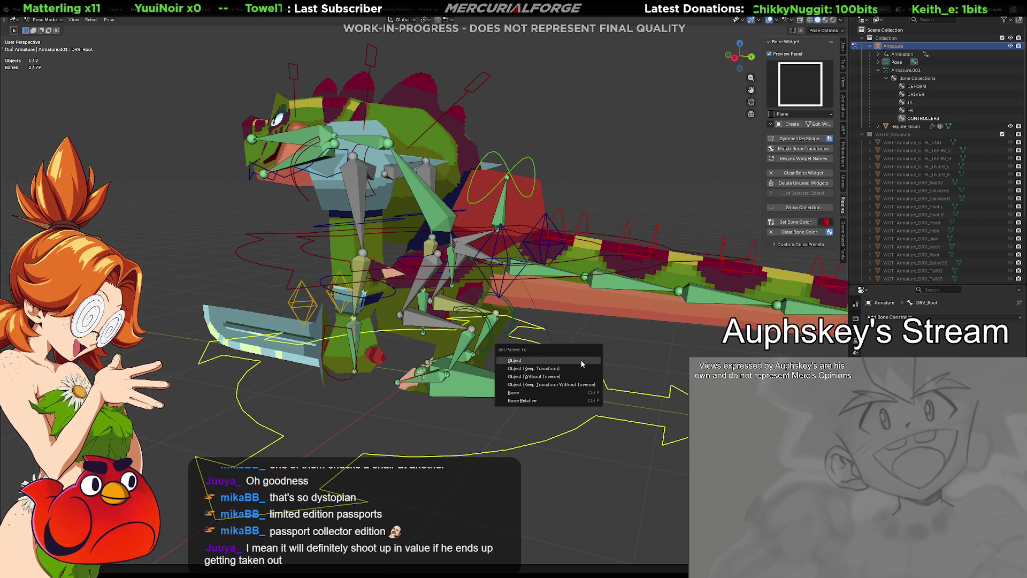
In Edit Mode, parent DRV_Bag02 to DRV_Root with Ctrl+P, keeping the offset.
key("ctrl+Tab")
left_click(668, 337)
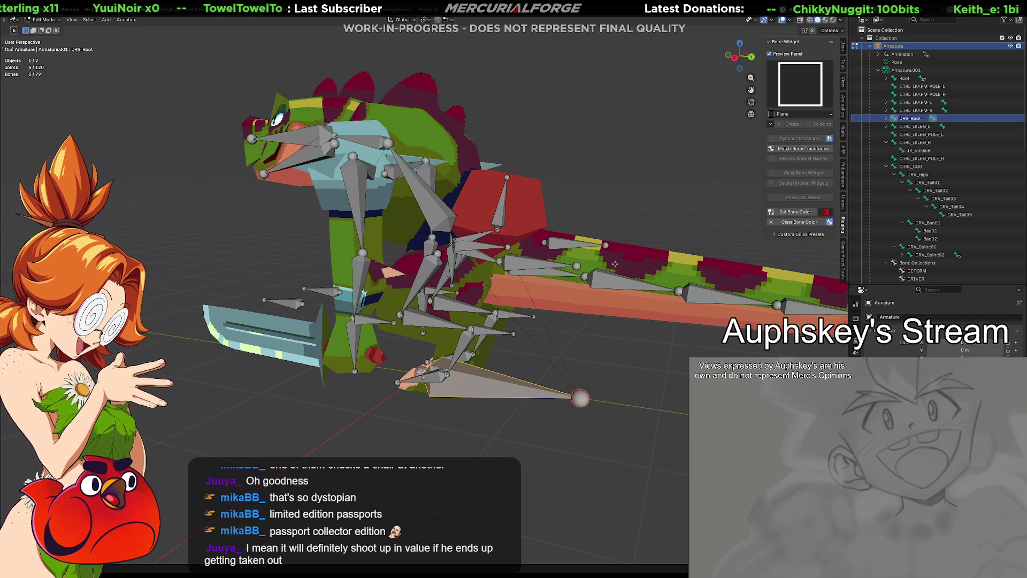
left_click(501, 191)
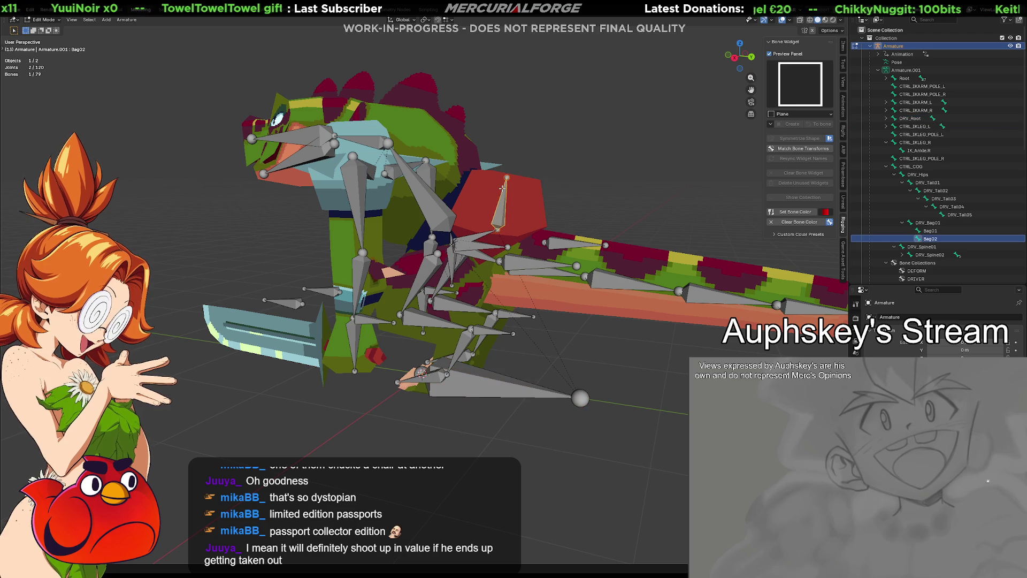
left_click(527, 389)
key("alt+a")
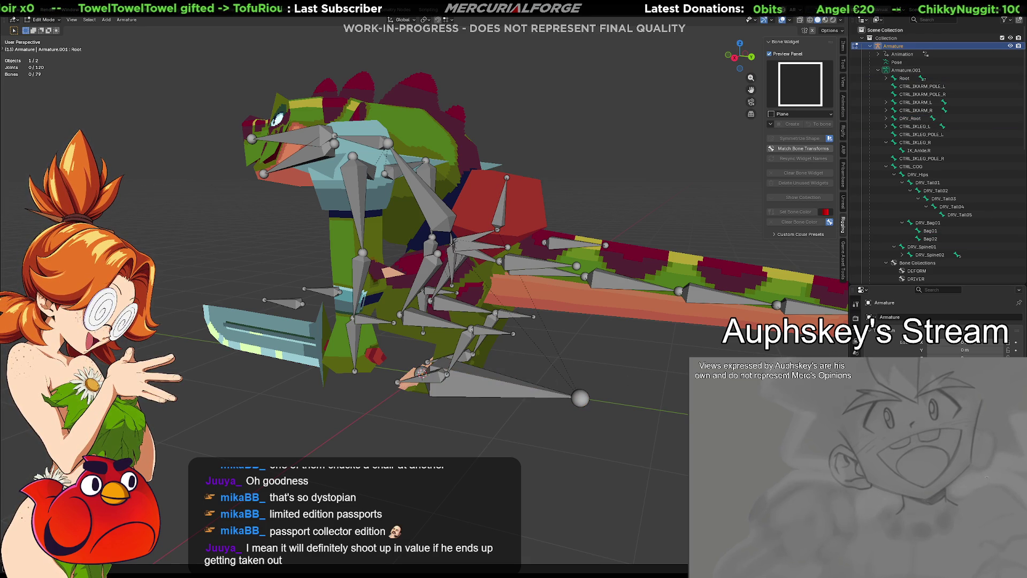
left_click(856, 455)
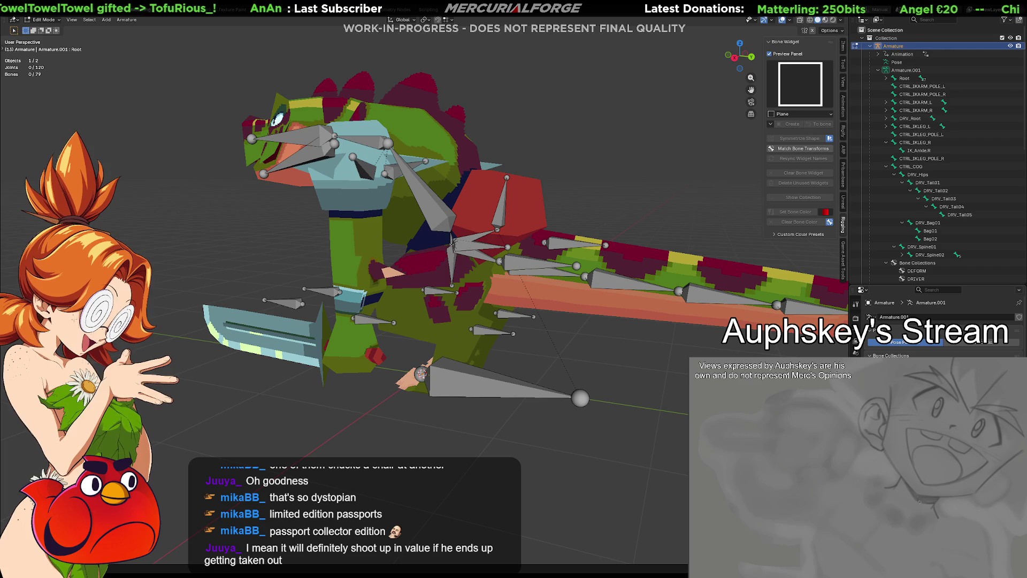
left_click(502, 209)
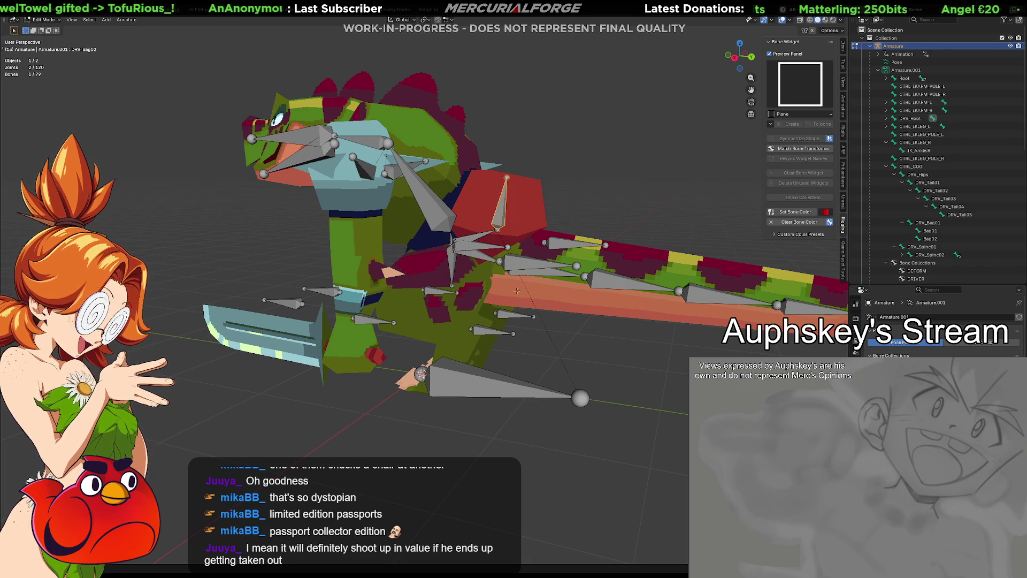
left_click(518, 386, "shift")
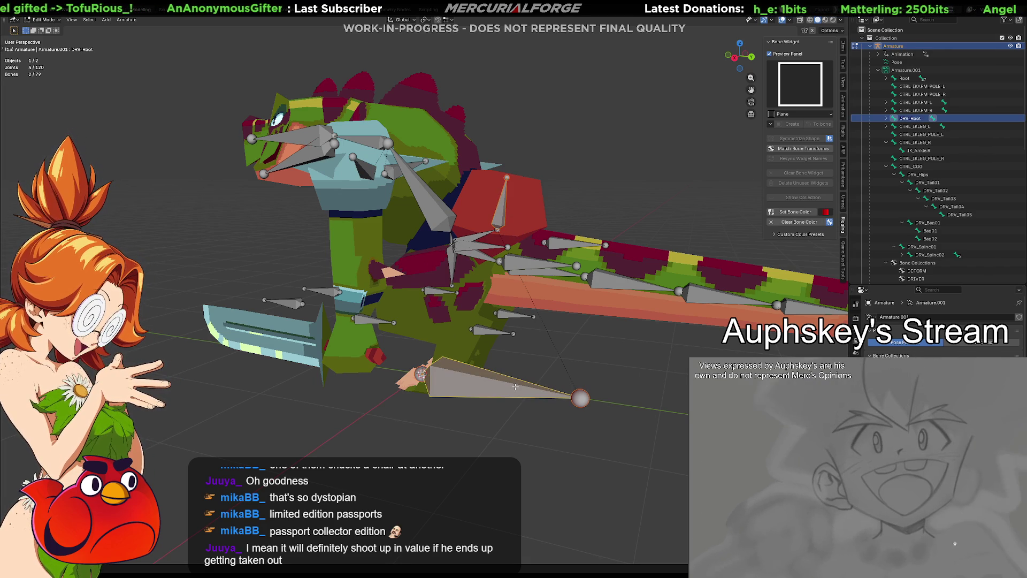
key("ctrl+p")
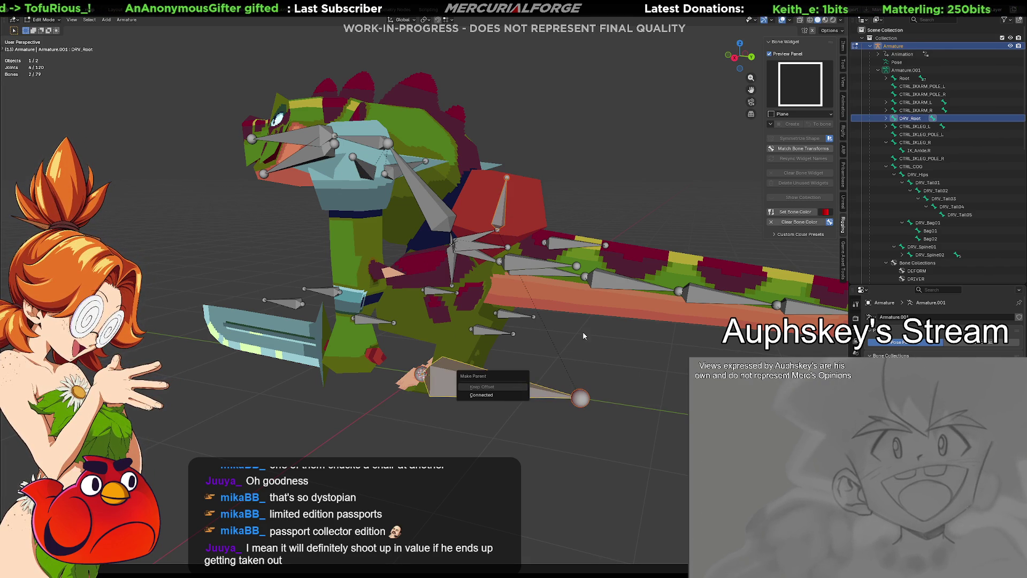
Return to Pose Mode and start moving the root driver to test the parenting.
middle_click_drag(575, 350, 577, 354)
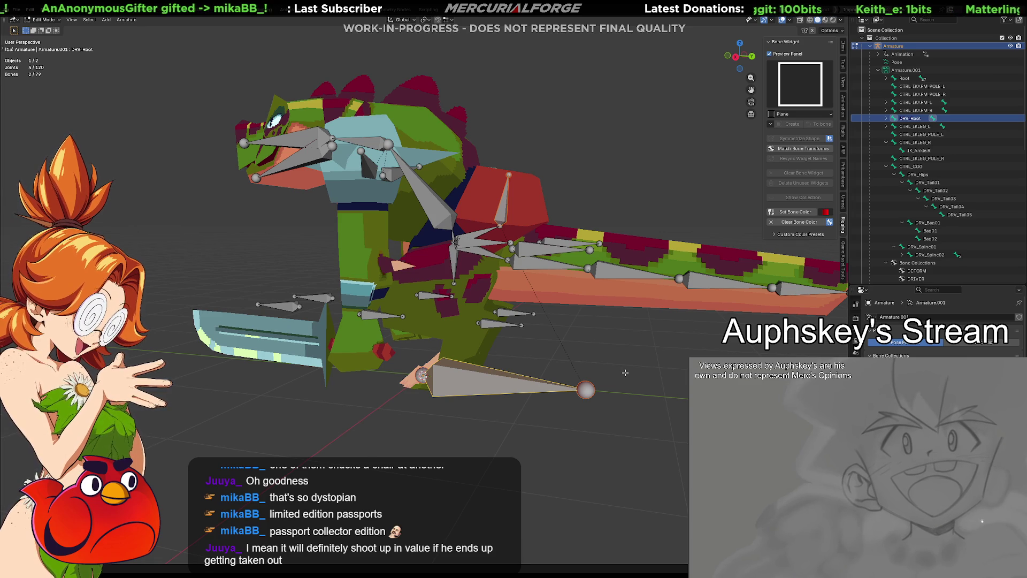
key("Tab")
key("ctrl+Tab")
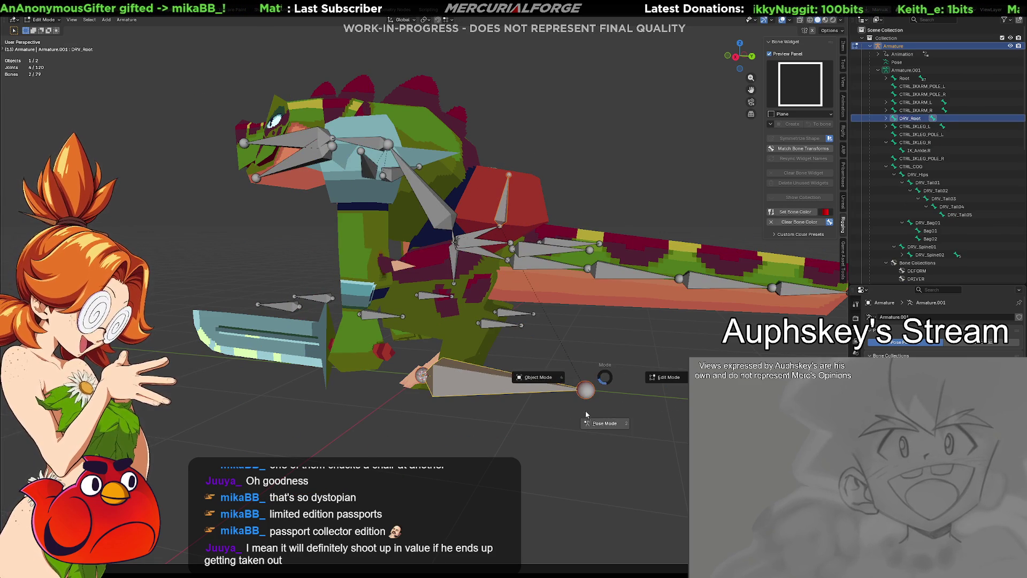
key("g")
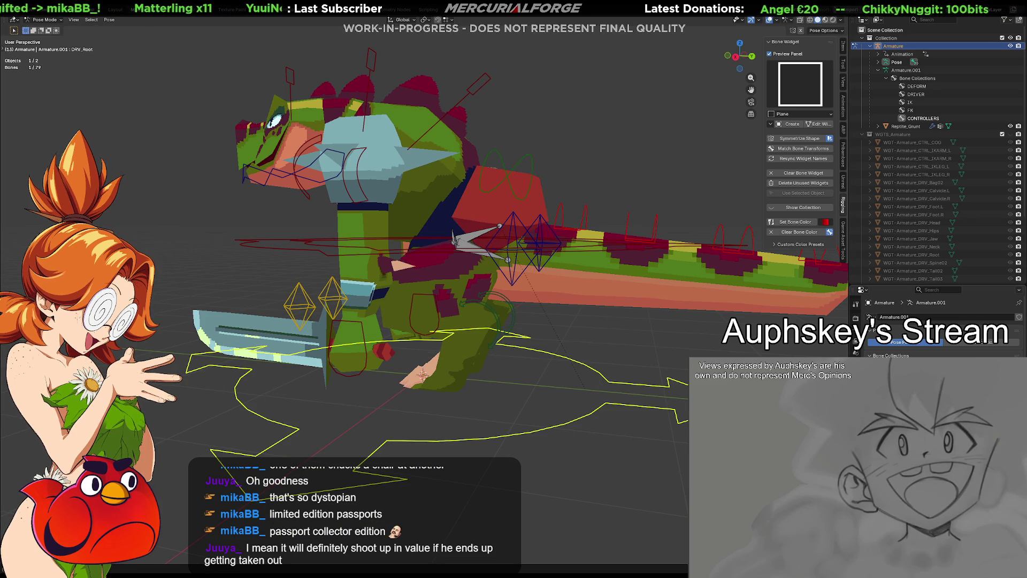
Confirm the root move, switch to Edit Mode, and select the Root bone.
left_click(581, 369)
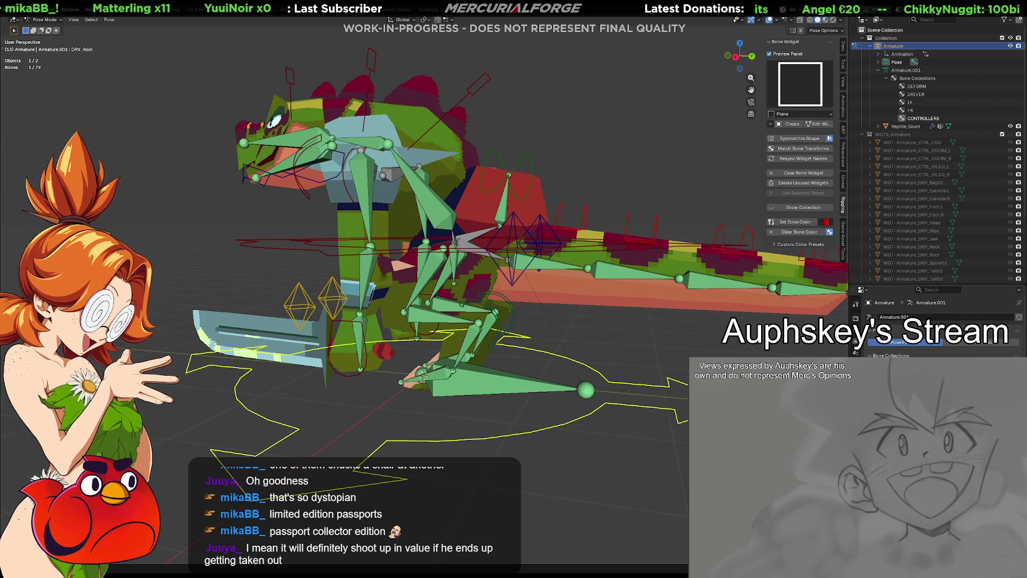
key("Tab")
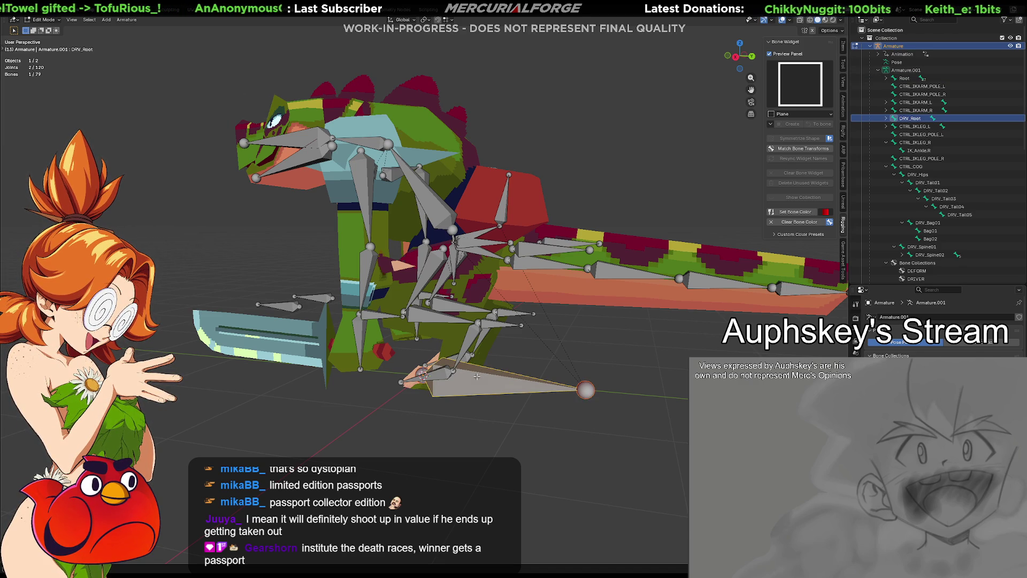
left_click(477, 377)
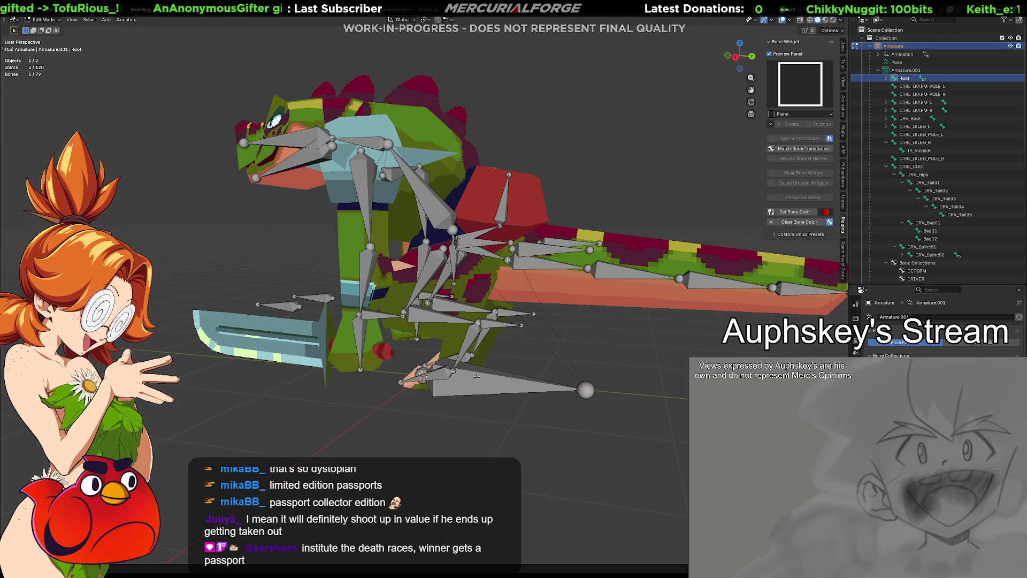
left_click(477, 376)
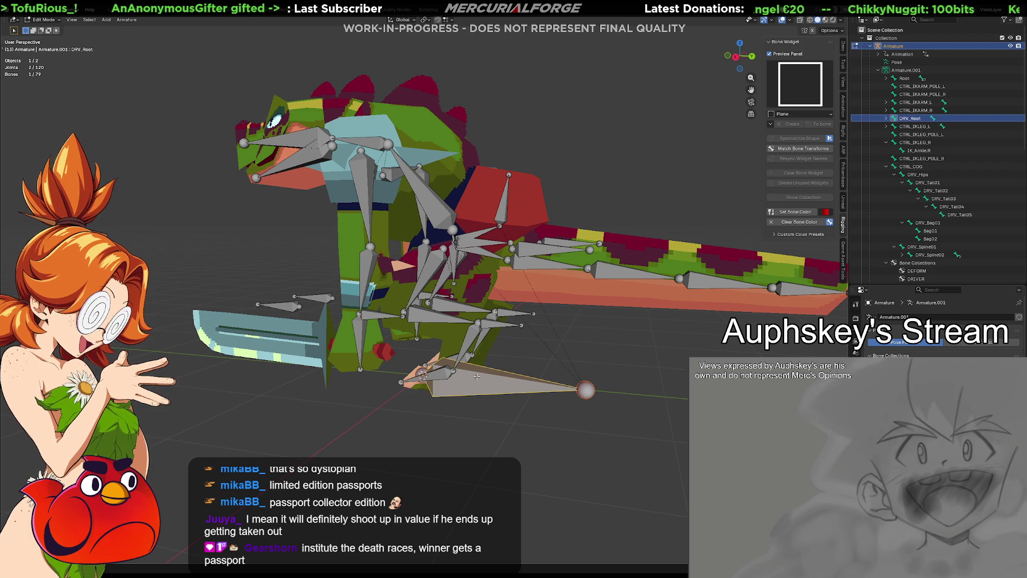
left_click(477, 376, "shift")
key("alt+a")
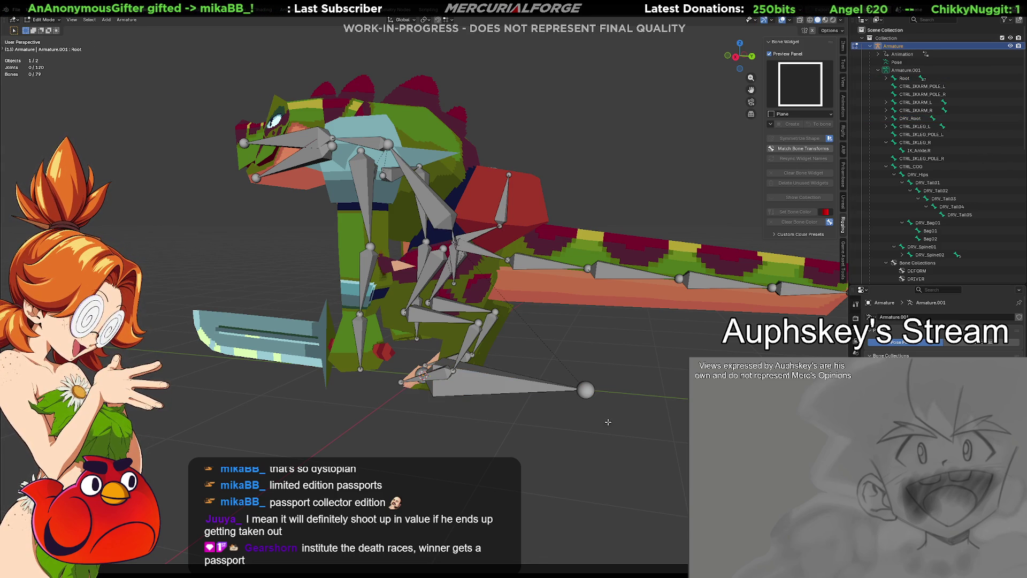
left_click(489, 380)
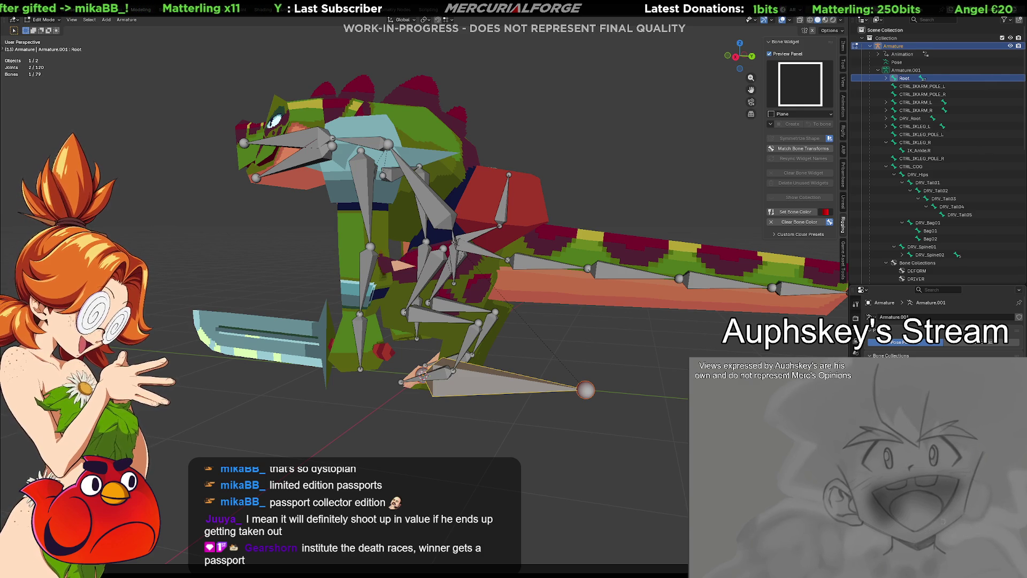
Test-move the Root bone, remove its Copy Transforms constraint, then undo the removal.
key("ctrl+Tab")
key("ctrl+Tab")
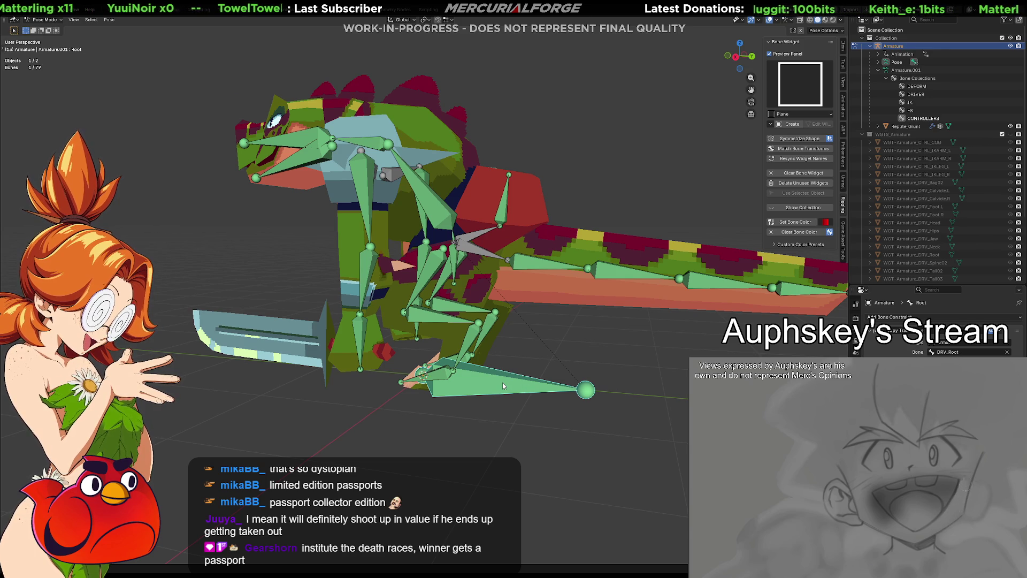
key("g")
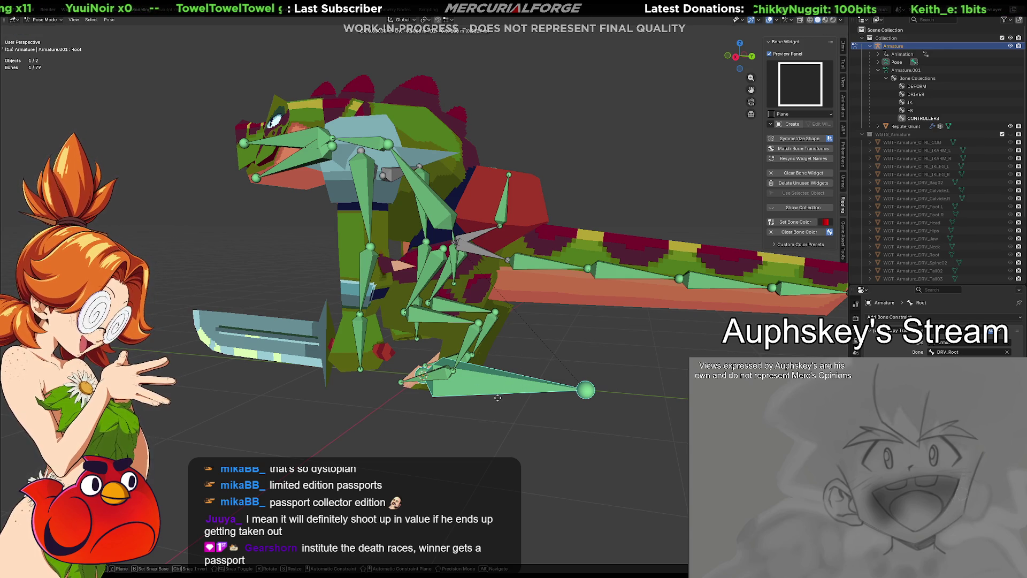
left_click(502, 387)
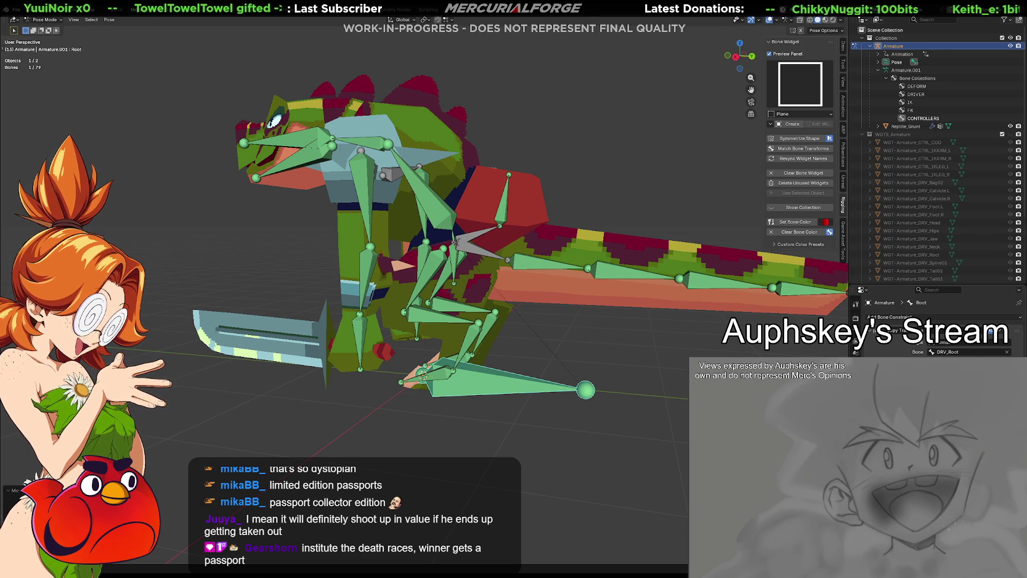
left_click(1008, 332)
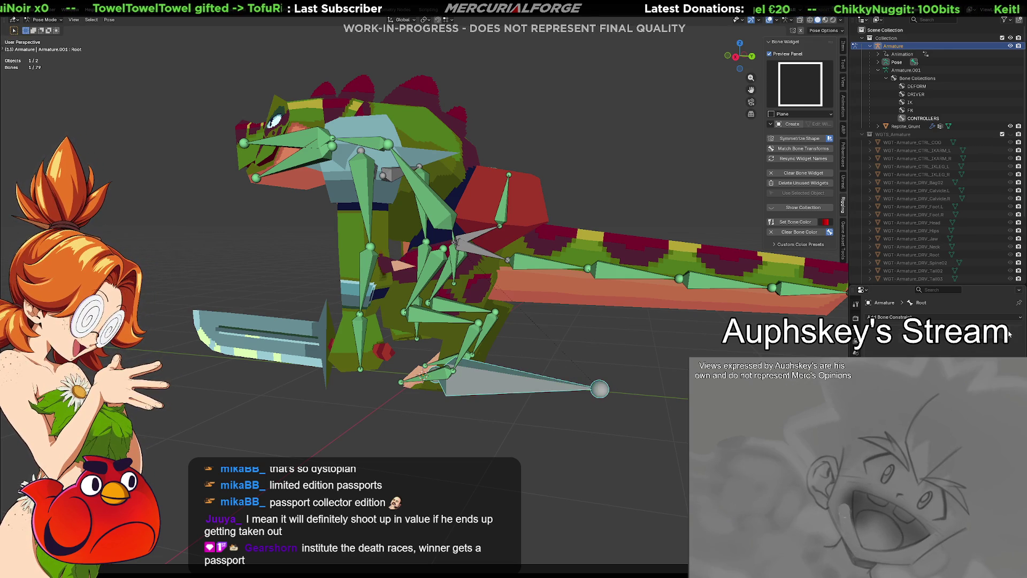
key("ctrl+z")
key("alt+a")
Return to Pose Mode and show the widget shapes from the Object Data properties.
middle_click_drag(672, 380, 676, 416)
key("Tab")
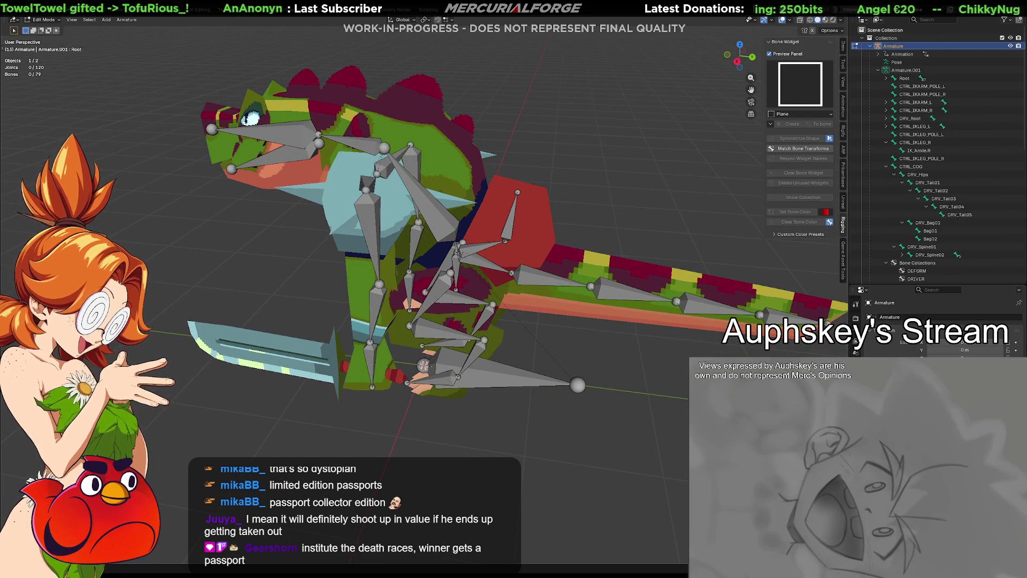
key("Tab")
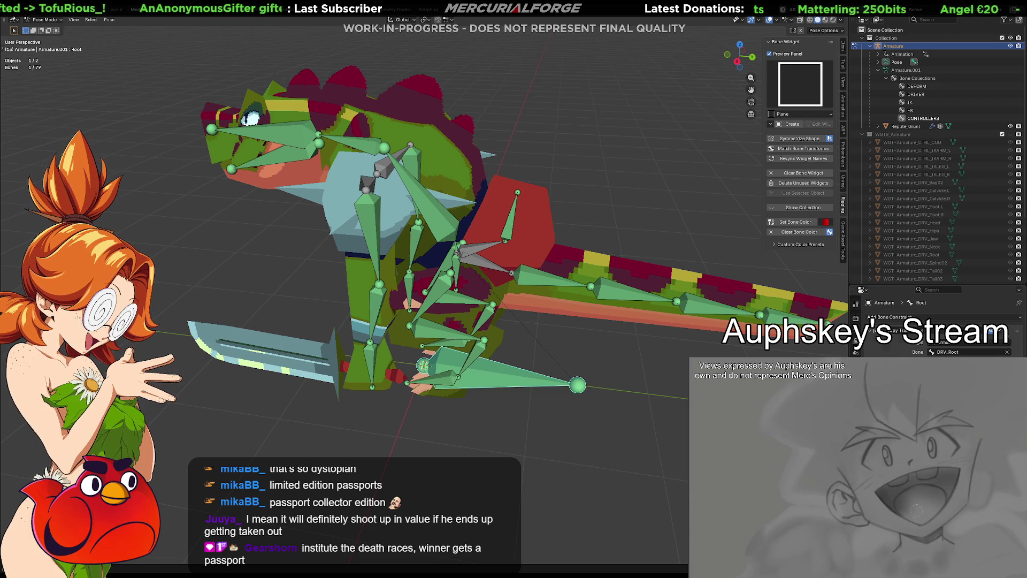
left_click(616, 406)
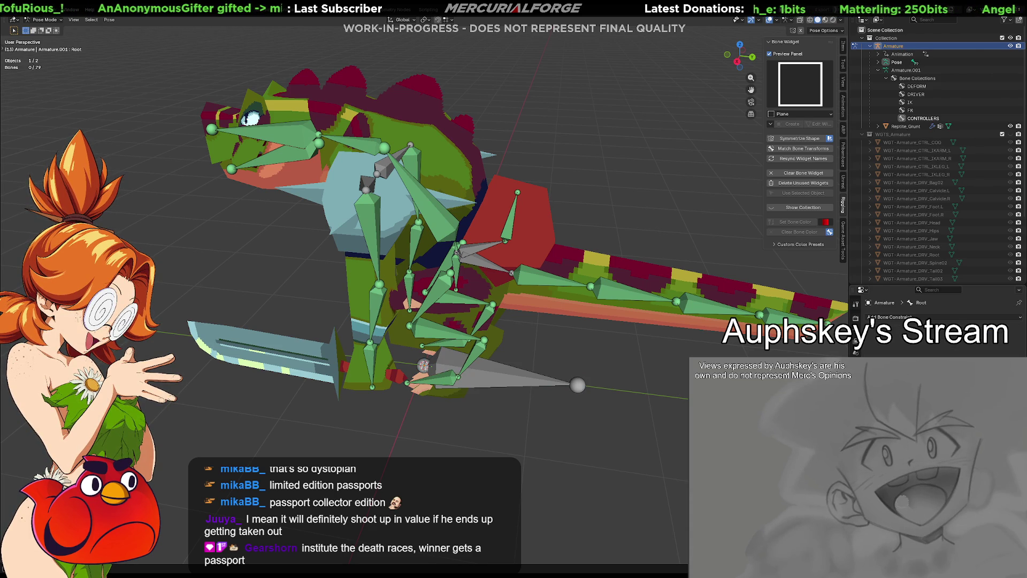
left_click(855, 431)
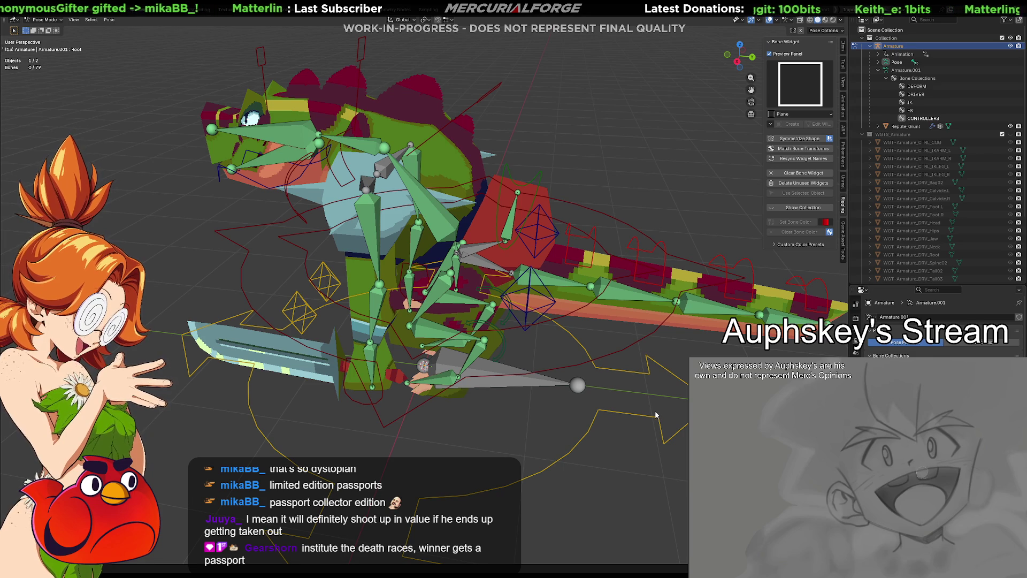
Give the Root bone a Copy Transforms constraint targeting DRV_Root.
left_click(594, 410)
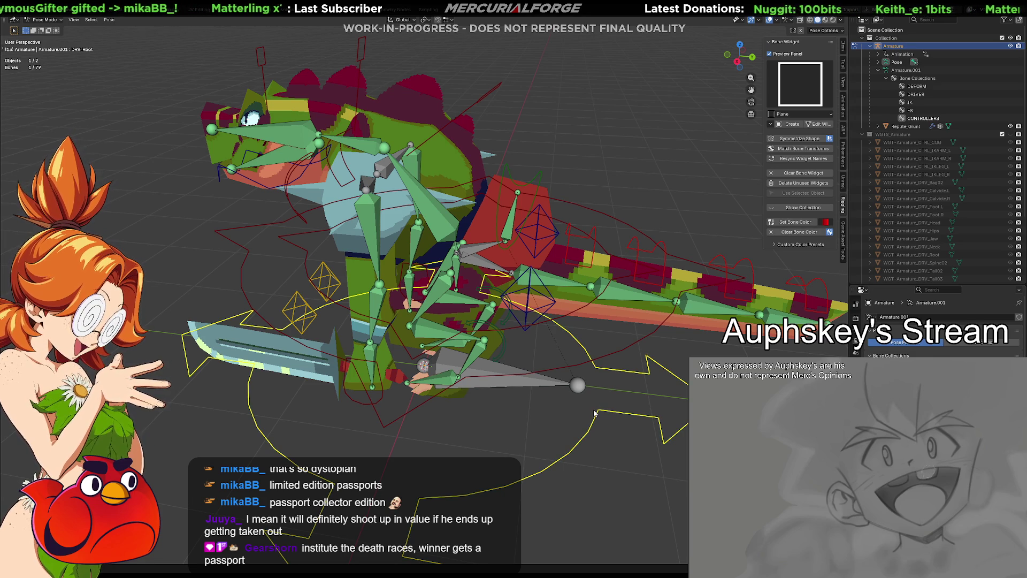
left_click(500, 386, "shift")
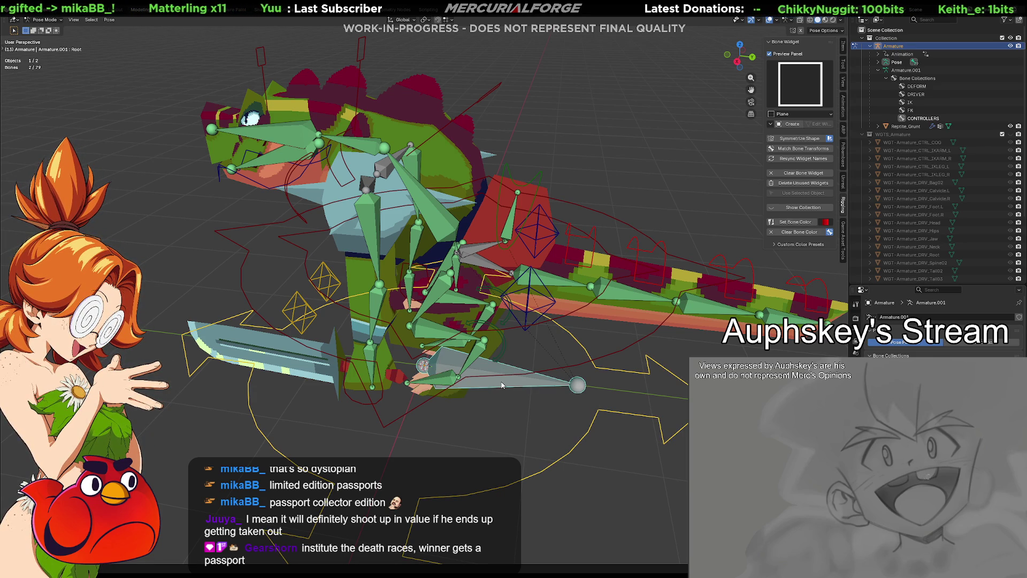
key("shift+ctrl+c")
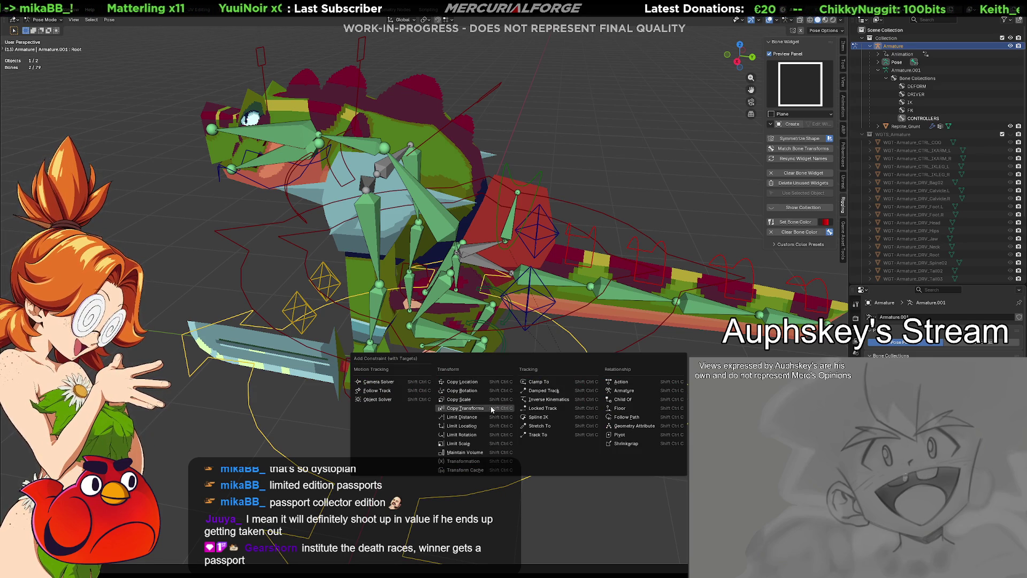
left_click(502, 384)
Test-move DRV_Root to confirm the rig follows, undo it, then hide the widget shapes.
left_click(573, 447)
left_click(573, 447)
key("g")
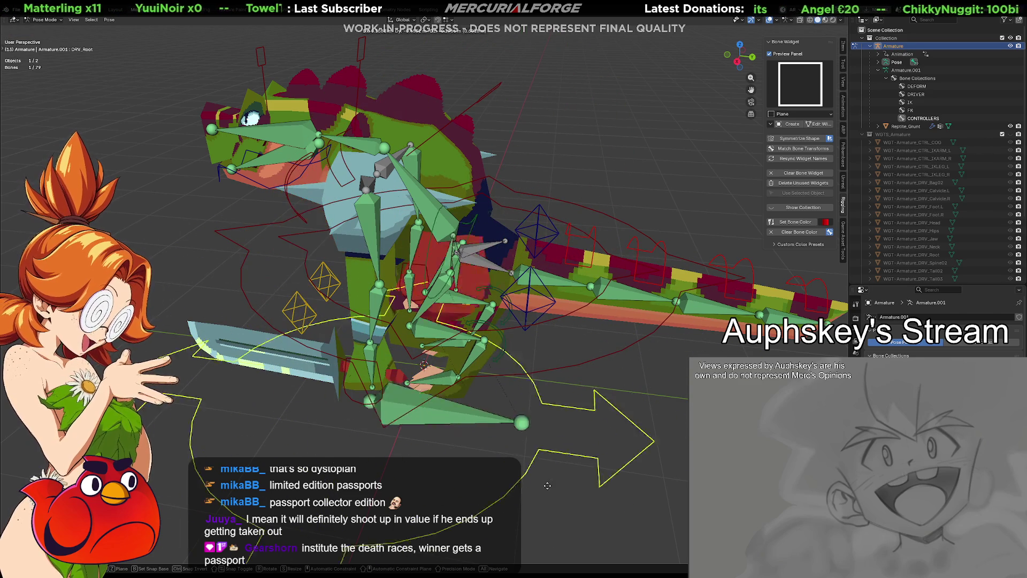
left_click(638, 493)
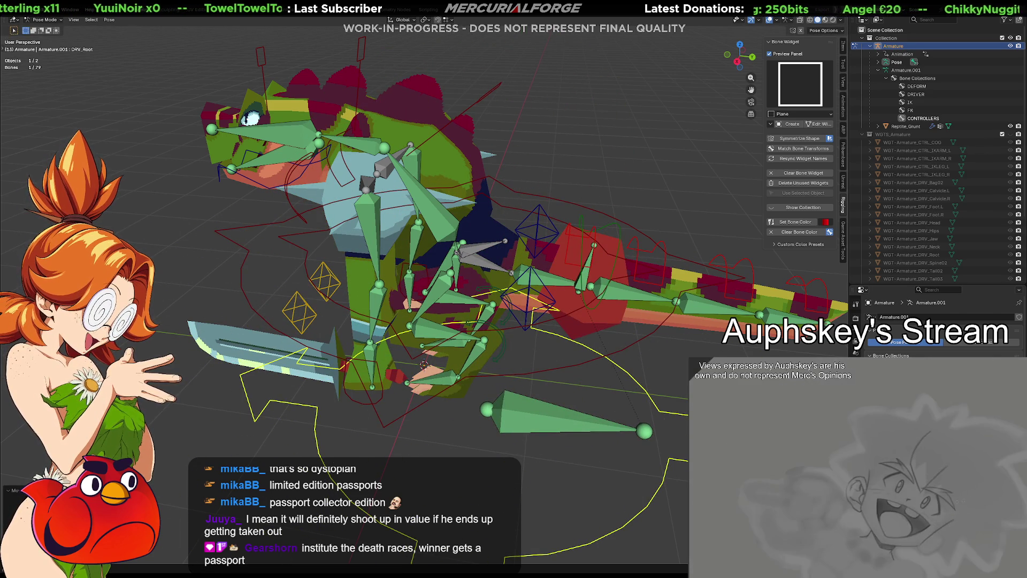
key("ctrl+z")
left_click(916, 87)
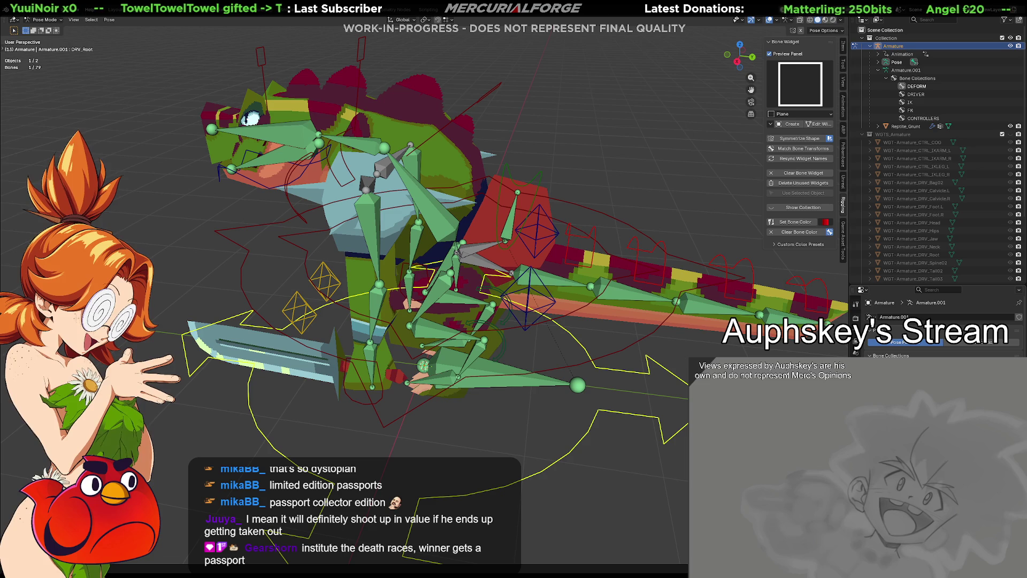
left_click(654, 457)
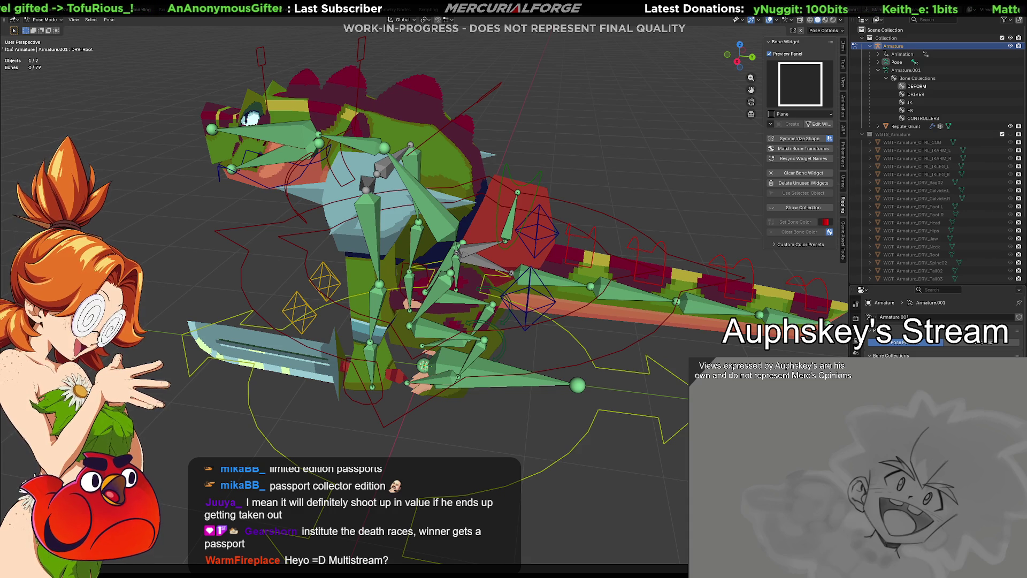
key("ctrl+z")
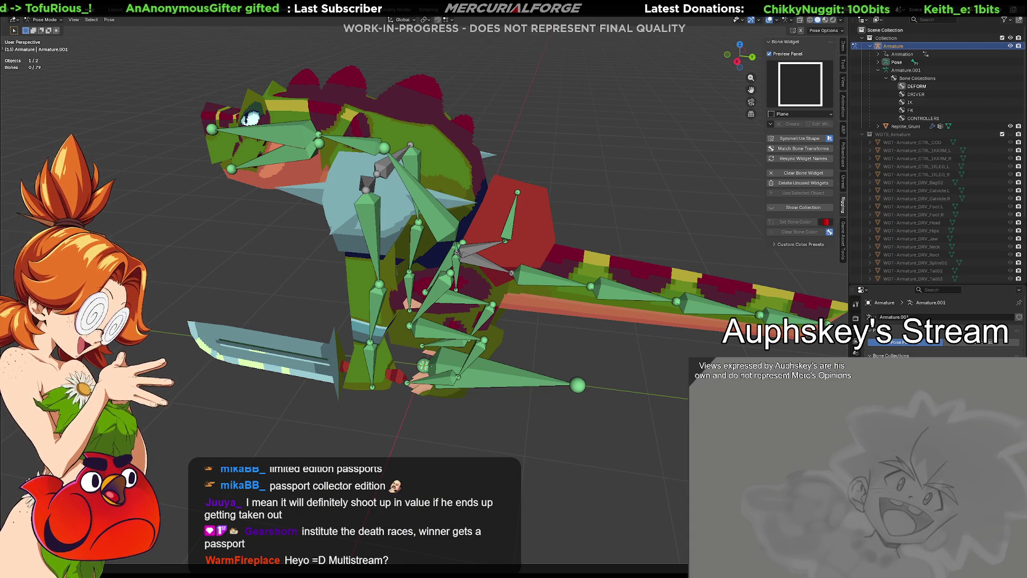
mouse_move(498, 366)
middle_mouse_down()
mouse_move(548, 368)
mouse_move(637, 344)
mouse_move(499, 336)
middle_mouse_up()
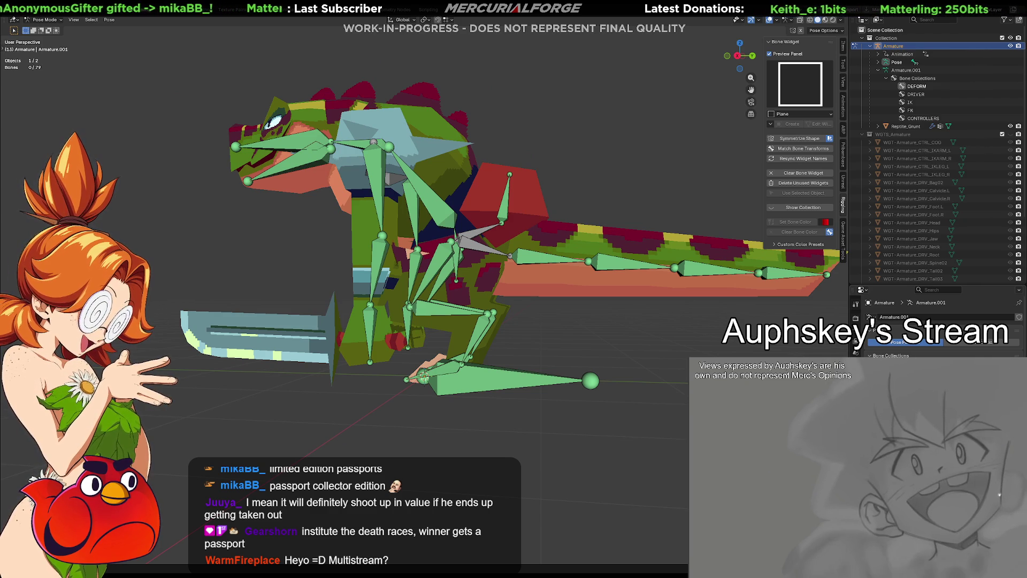
Show the custom bone shapes again and test-grab DRV_Root, cancelling the move.
key("alt+h")
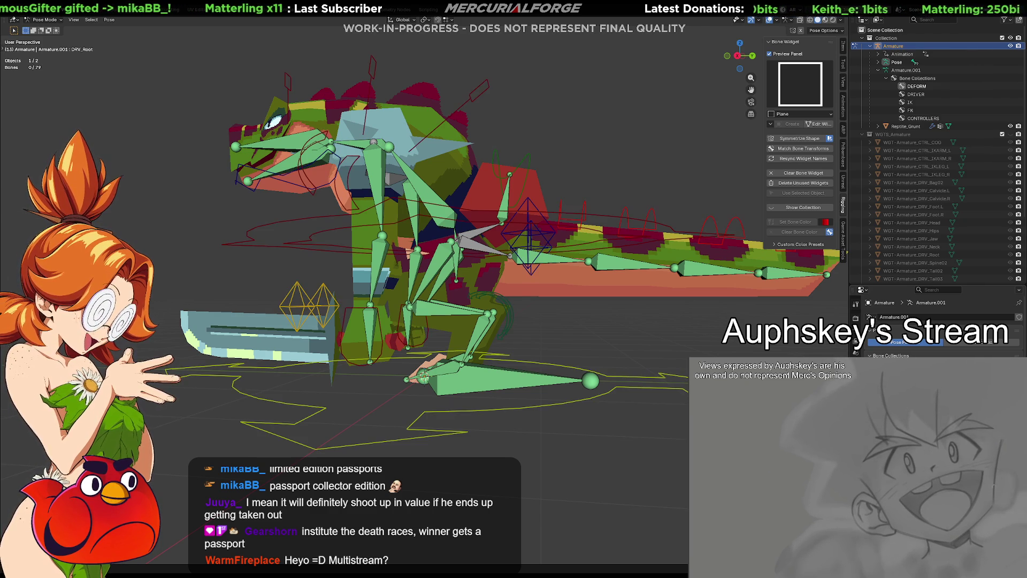
left_click(632, 386)
key("g")
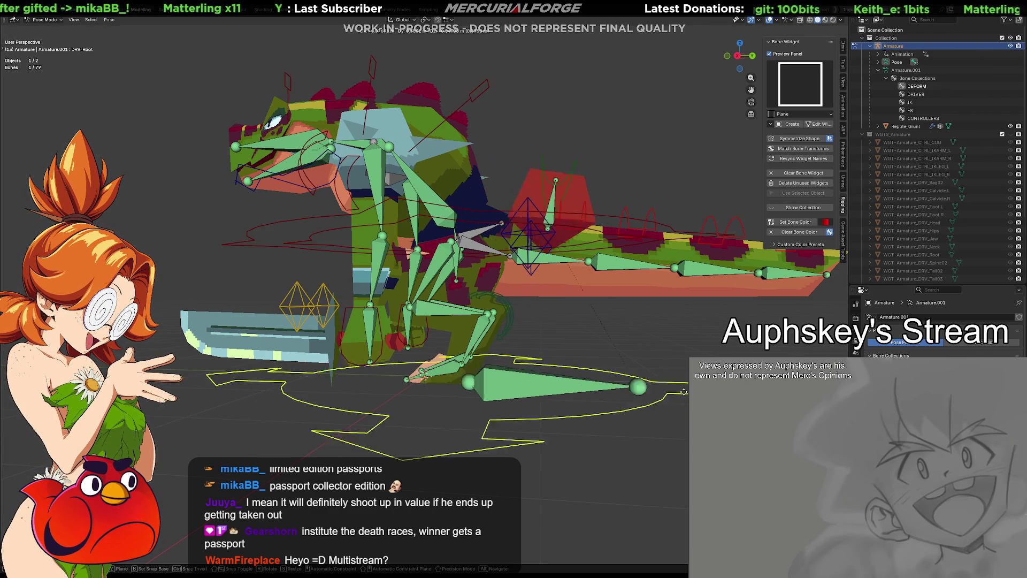
key("Escape")
key("alt+a")
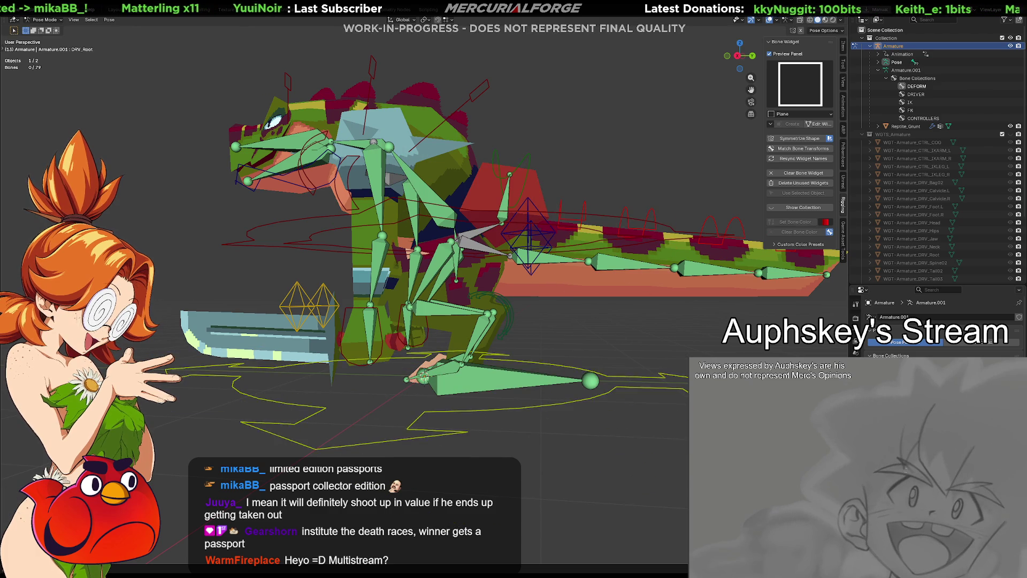
key("ctrl+z")
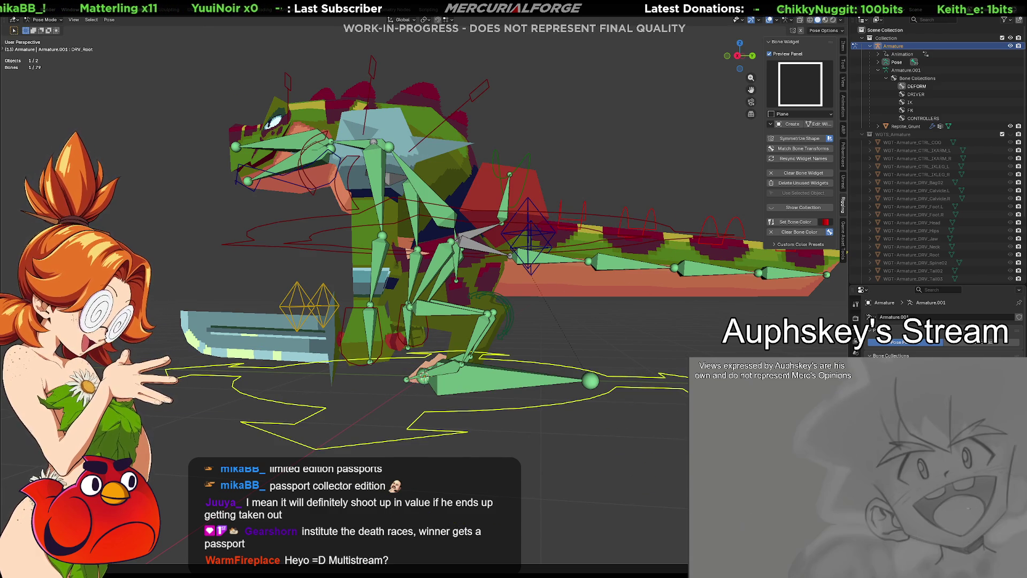
Select DRV_Bag02 and view its Bone Constraints and Bone properties.
left_click(527, 157)
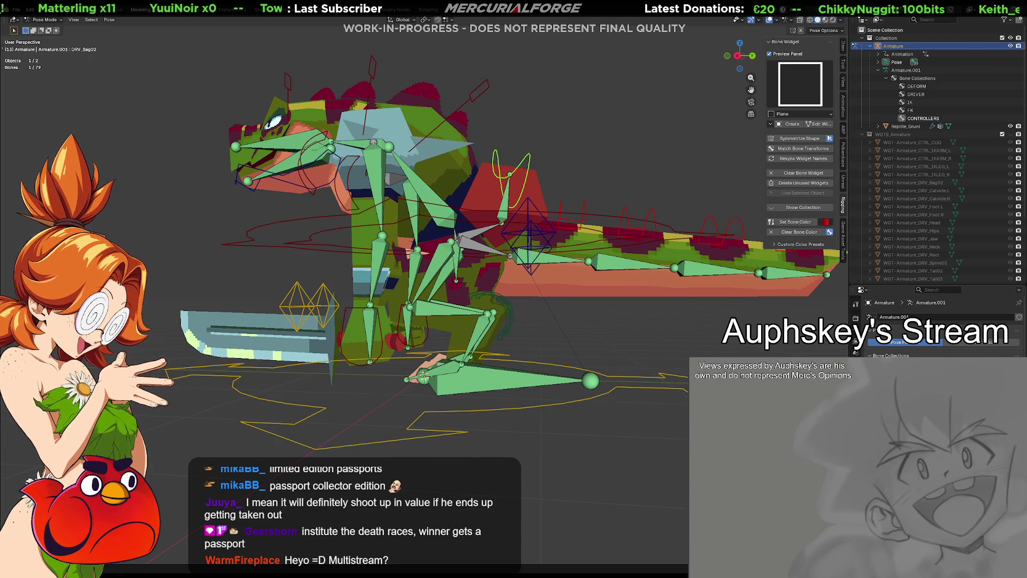
left_click(856, 353)
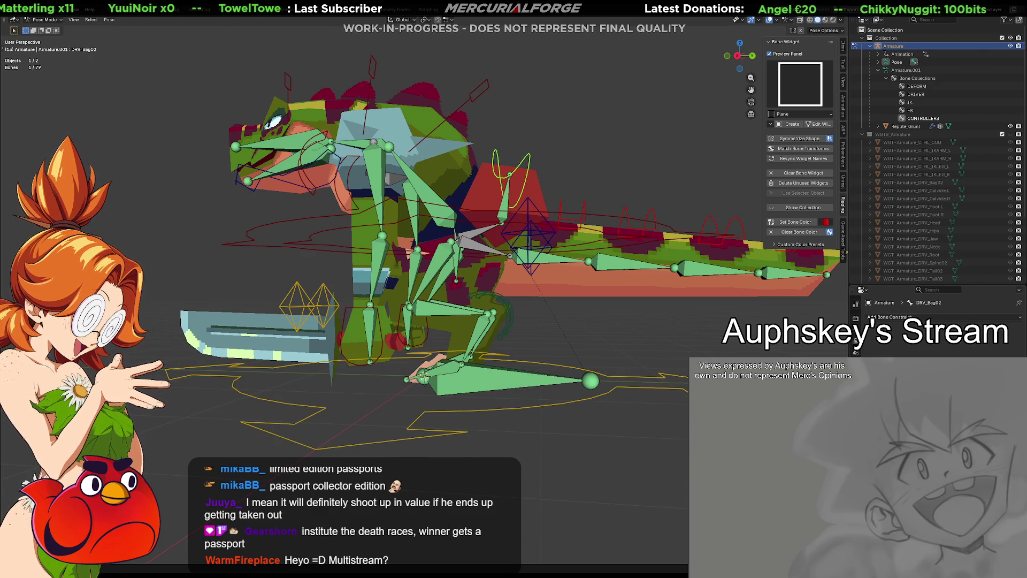
left_click(856, 346)
middle_click_drag(674, 330, 663, 366)
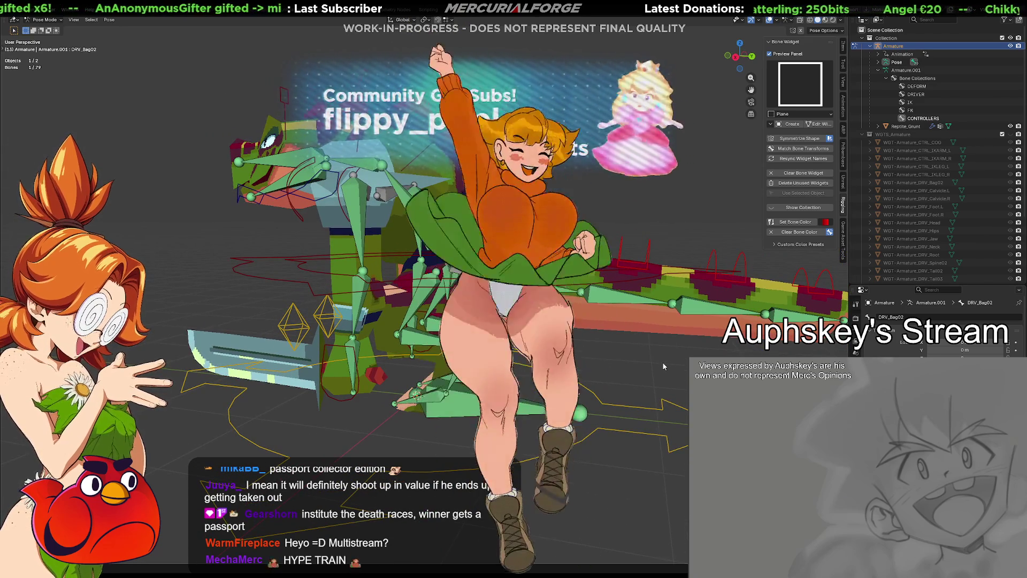
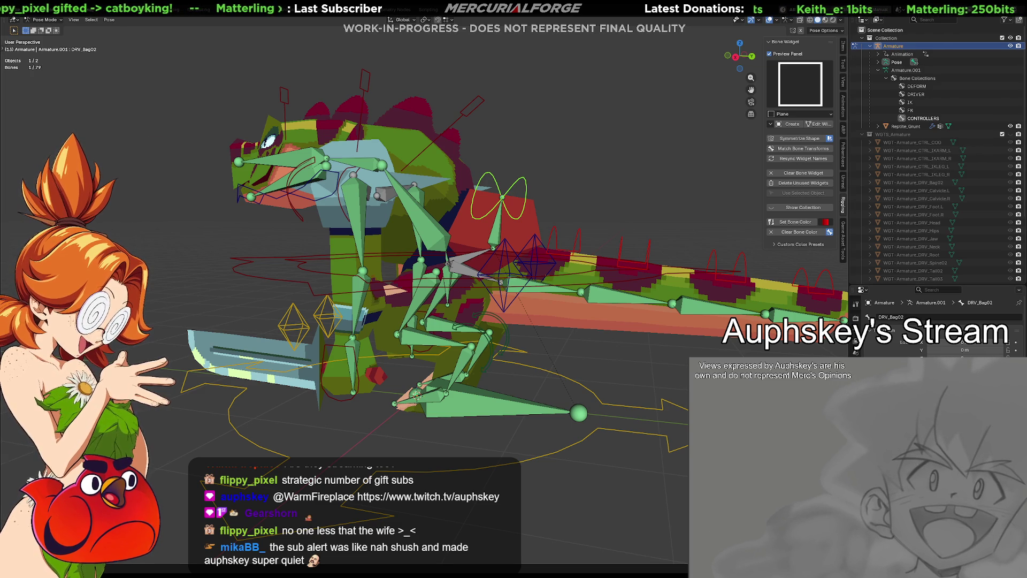
Test-move DRV_Root and cancel it, then show the Armature Data properties with all bones deselected.
mouse_move(535, 342)
middle_mouse_down()
mouse_move(606, 359)
mouse_move(689, 341)
mouse_move(562, 342)
mouse_move(599, 449)
mouse_move(576, 434)
middle_mouse_up()
left_click(579, 433)
key("g")
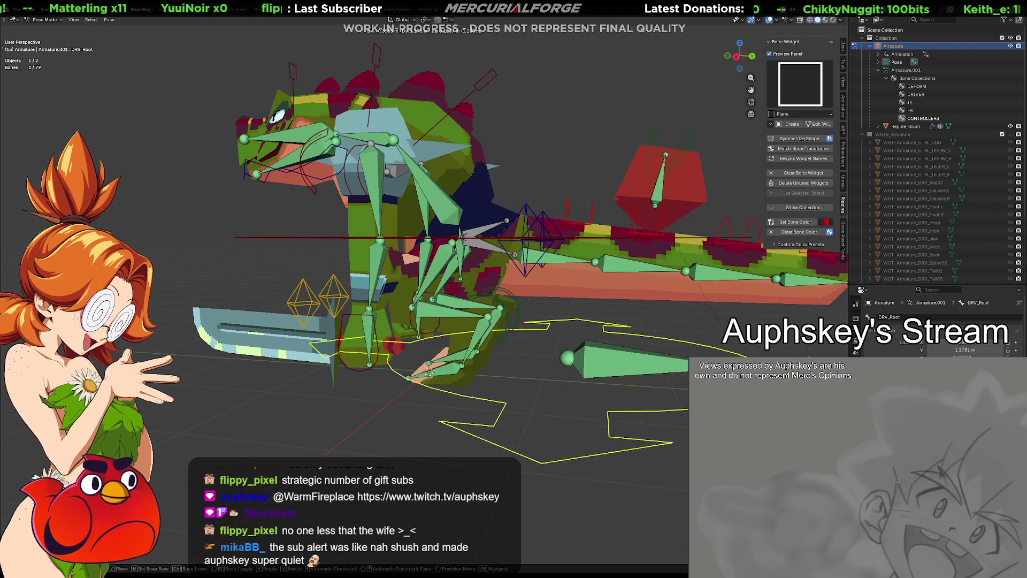
key("Escape")
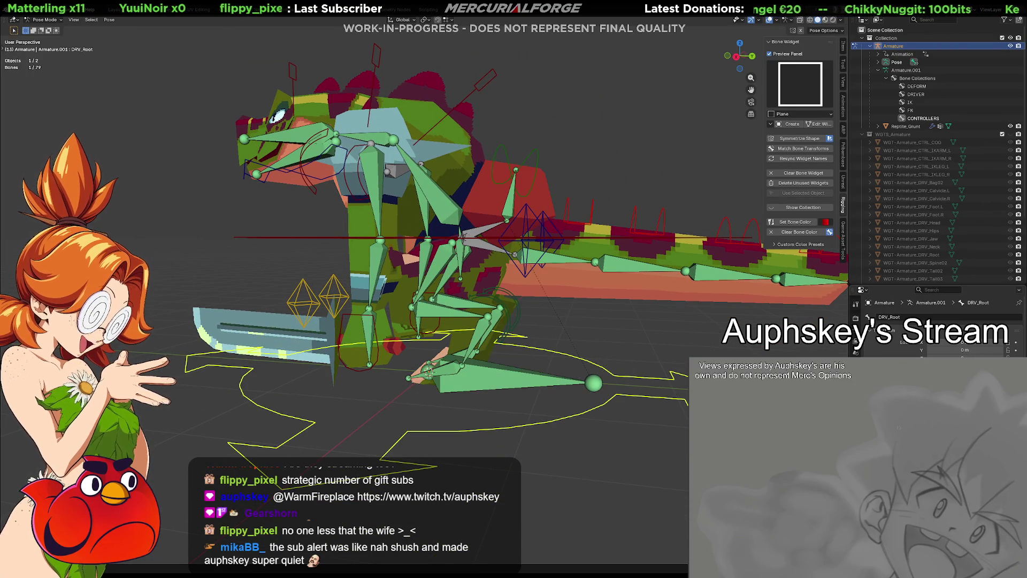
left_click(856, 341)
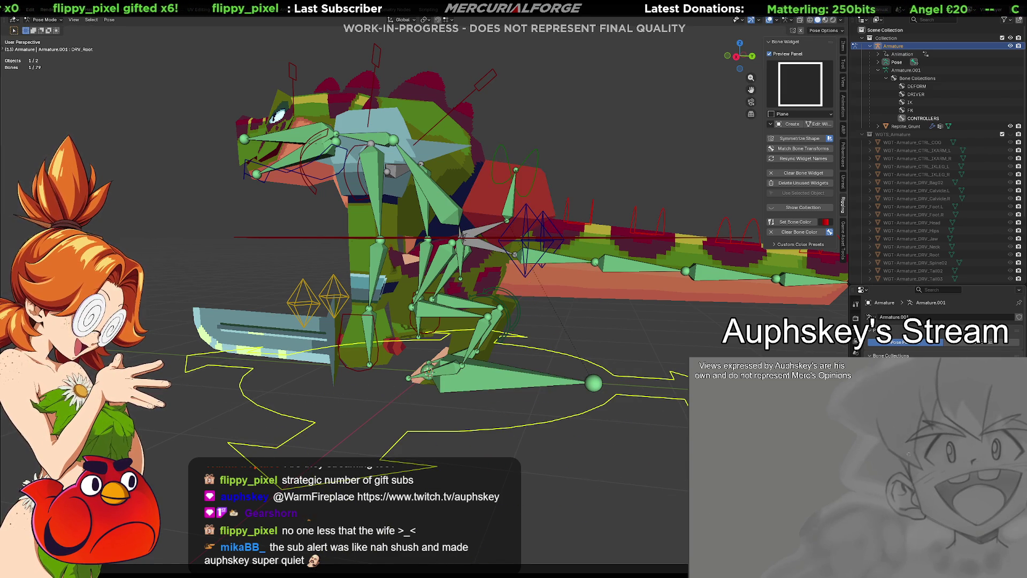
key("alt+a")
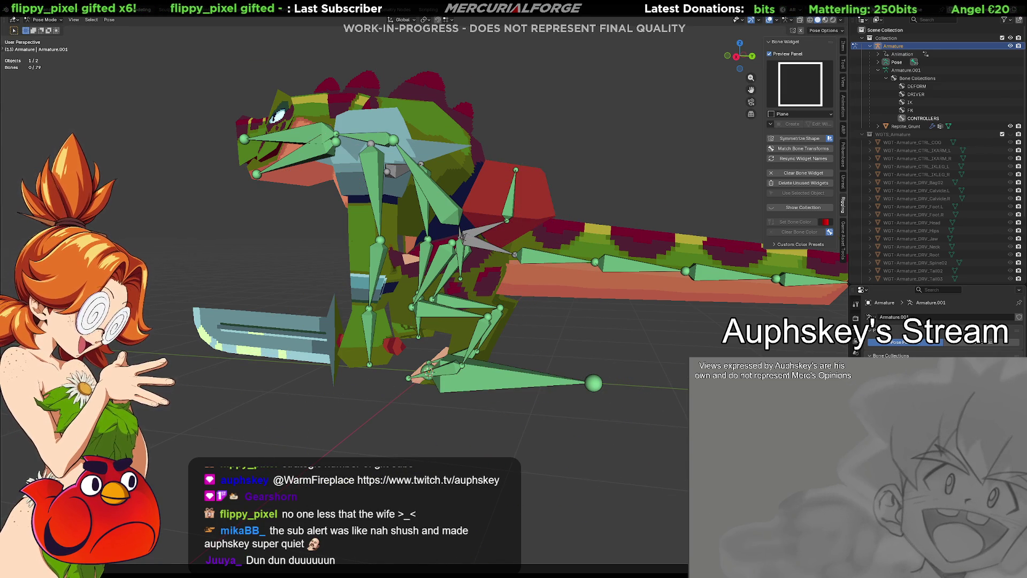
In Edit Mode, select the Root bone at the bottom and move it, dropping it in place.
key("Tab")
scroll(584, 352, "up", 2)
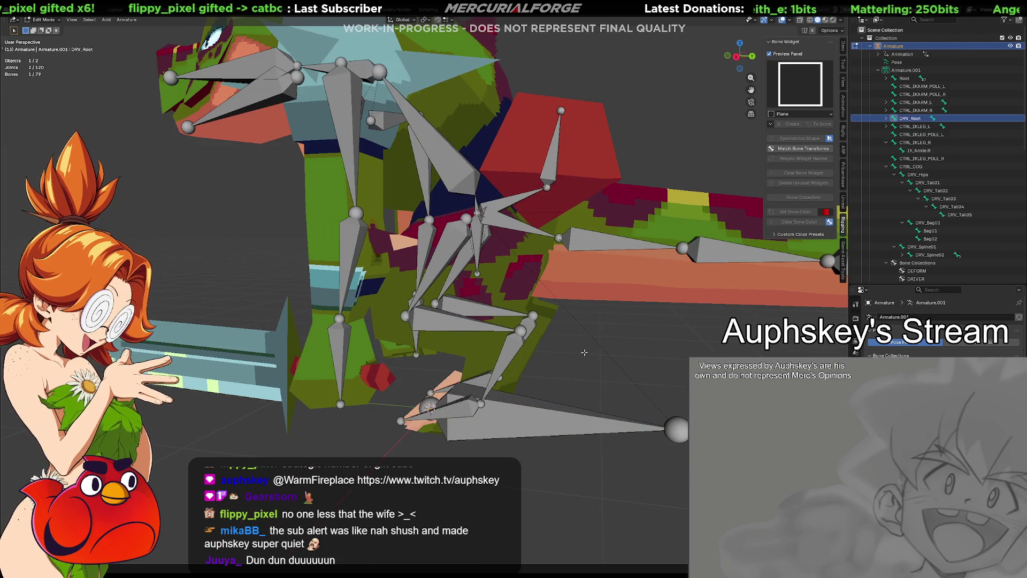
middle_click_drag(584, 352, 599, 385)
left_click(602, 431)
key("g")
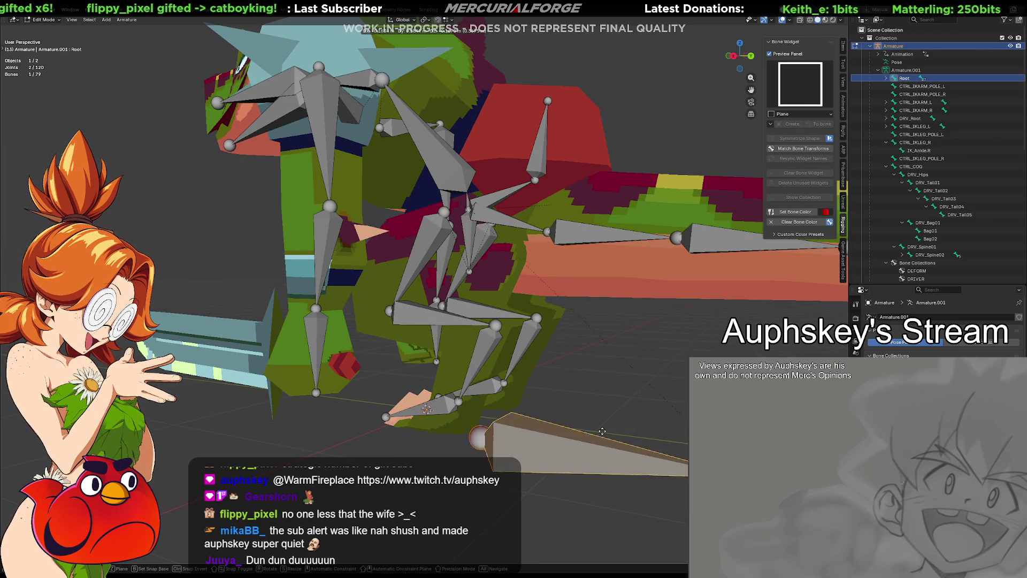
left_click(576, 413)
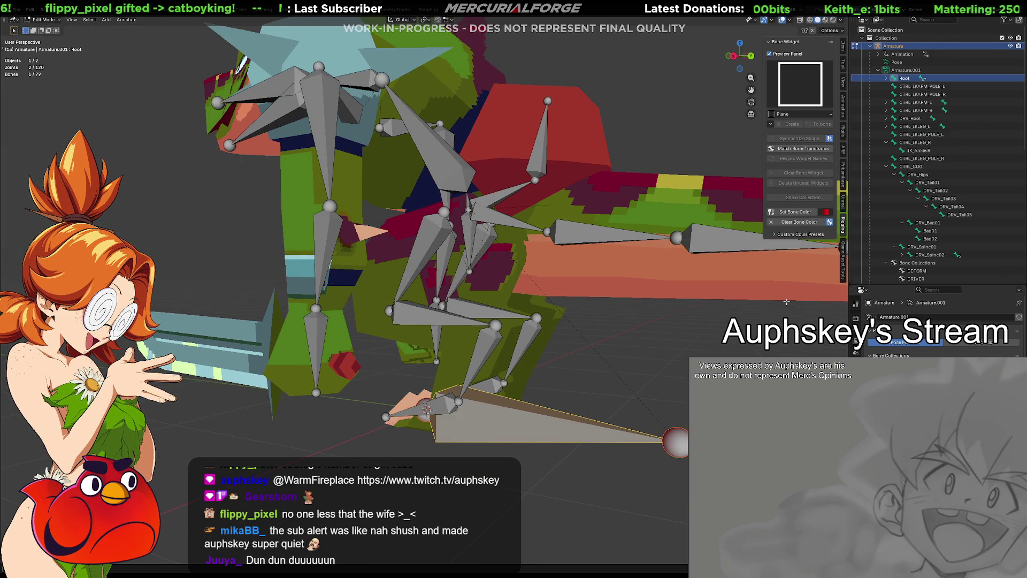
Expand and collapse Root's child bones in the Outliner, then return the armature to Pose Mode.
left_click(887, 78)
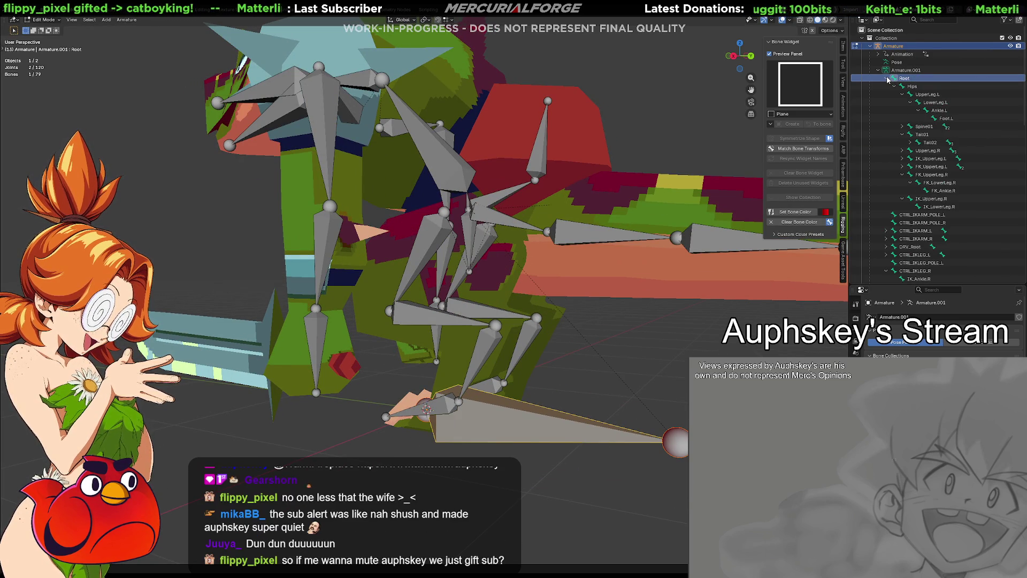
left_click(887, 78)
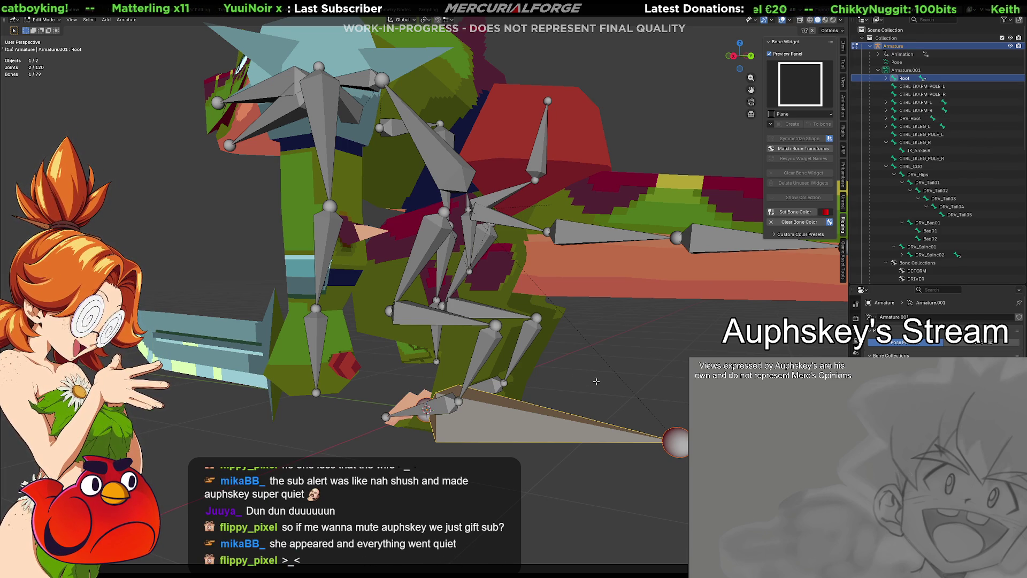
key("Tab")
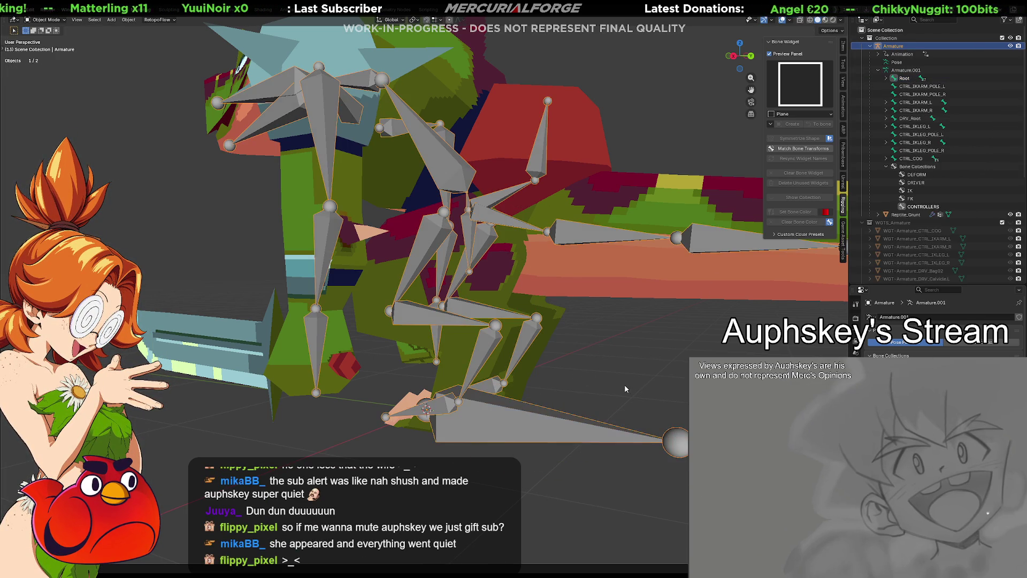
key("ctrl+Tab")
Move the selected bone into place, then view the dinosaur from the side, front and above.
key("g")
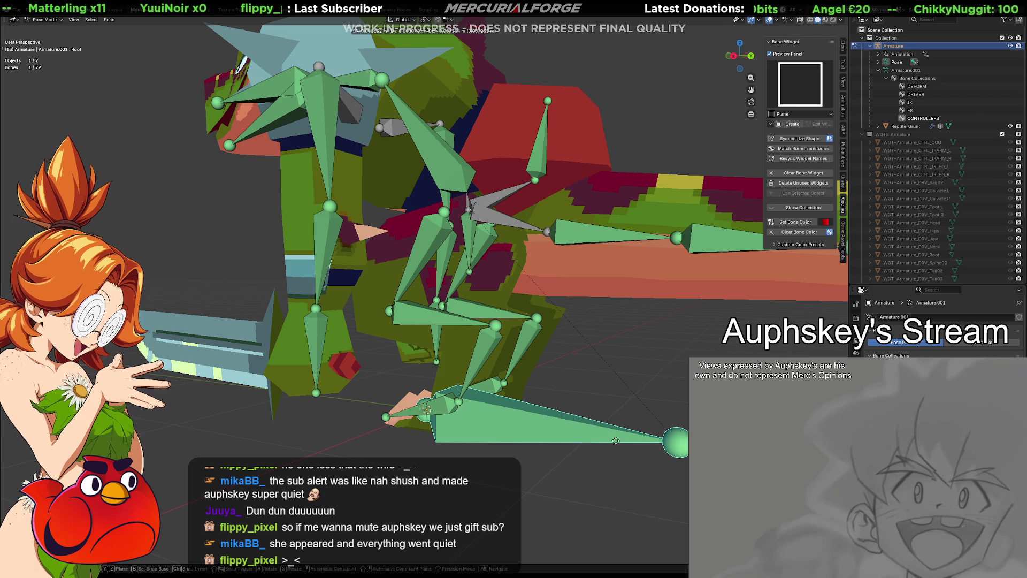
left_click(618, 436)
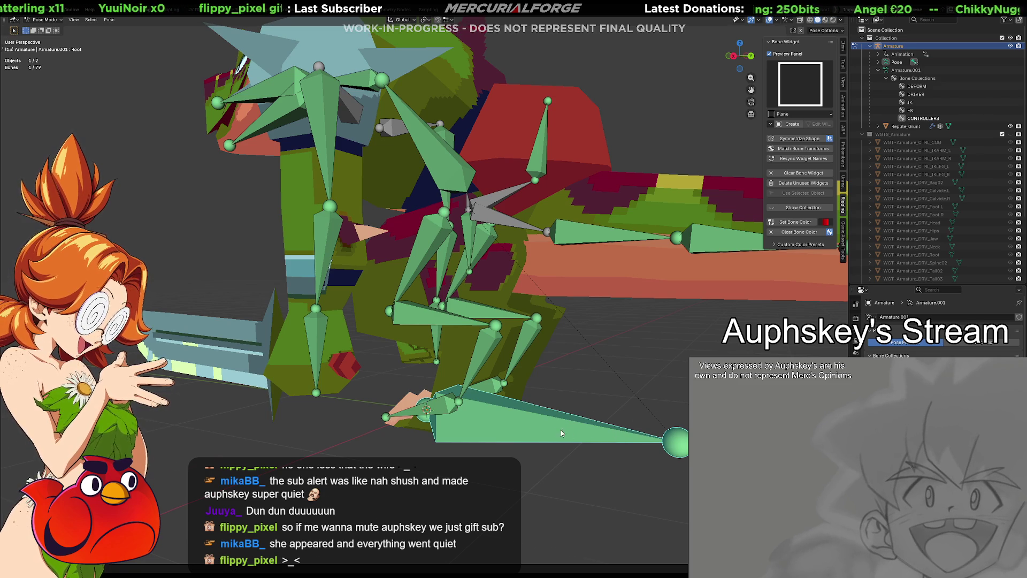
scroll(493, 398, "down", 5)
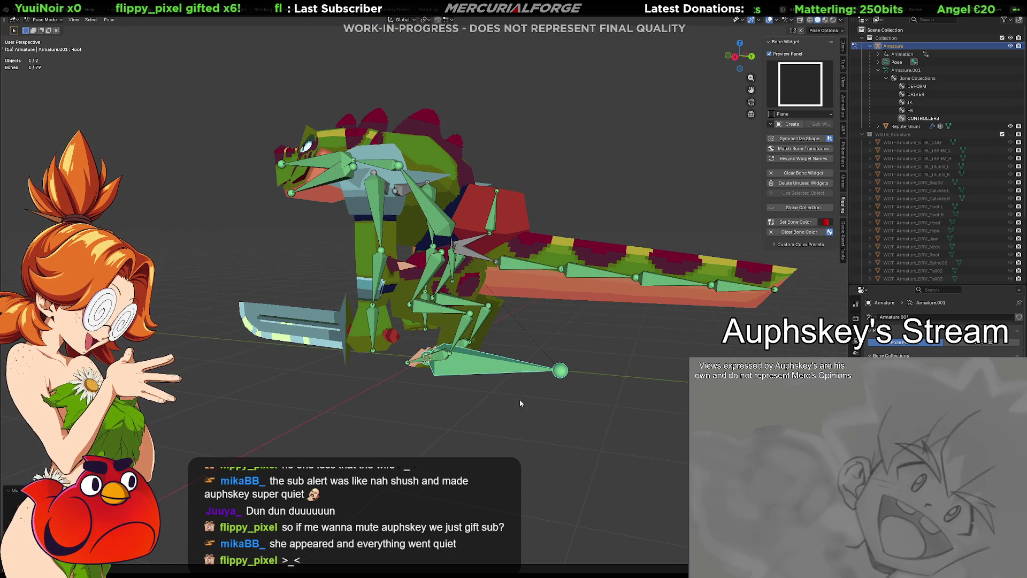
scroll(534, 401, "up", 3)
mouse_move(535, 405)
middle_mouse_down()
mouse_move(523, 386)
mouse_move(432, 361)
mouse_move(338, 395)
mouse_move(139, 406)
middle_mouse_up()
mouse_move(196, 401)
middle_mouse_down()
mouse_move(586, 387)
mouse_move(402, 378)
mouse_move(560, 401)
middle_mouse_up()
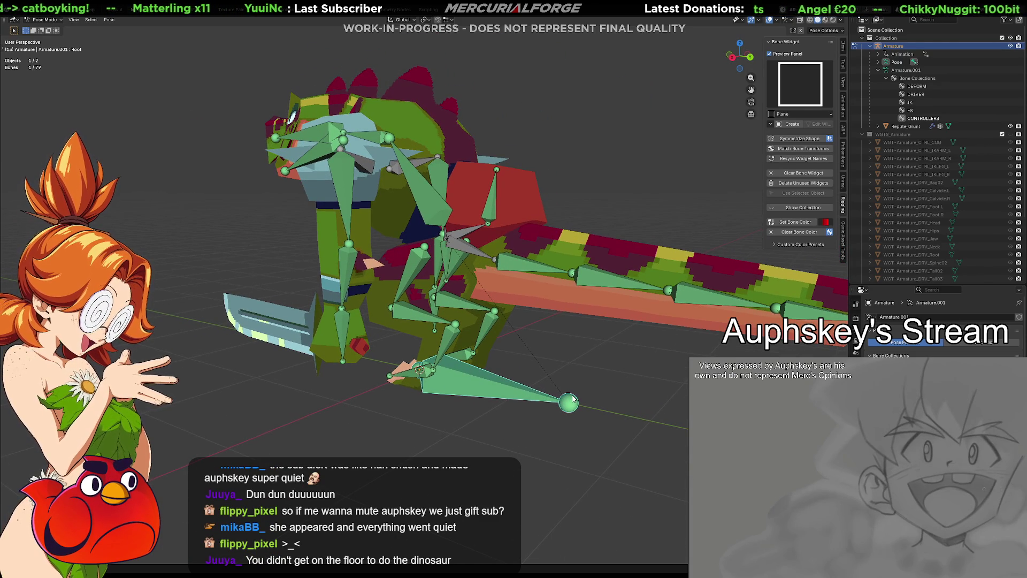
mouse_move(480, 376)
middle_mouse_down()
mouse_move(502, 426)
mouse_move(519, 381)
mouse_move(554, 384)
mouse_move(544, 371)
mouse_move(554, 373)
middle_mouse_up()
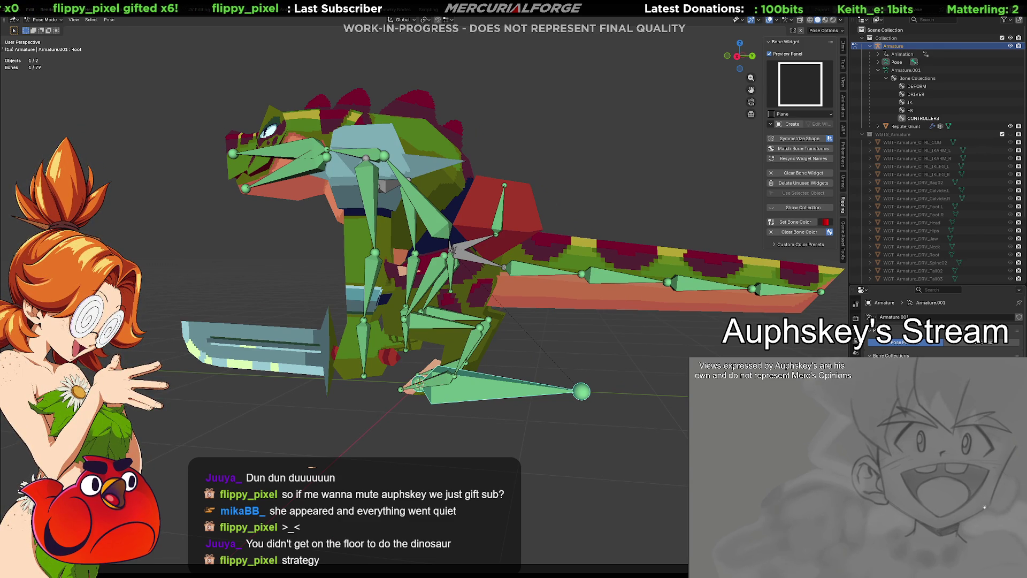
Make DEFORM the active collection, select Ankle.L then Root, test a rotation, and show Root's Item transforms.
left_click(917, 85)
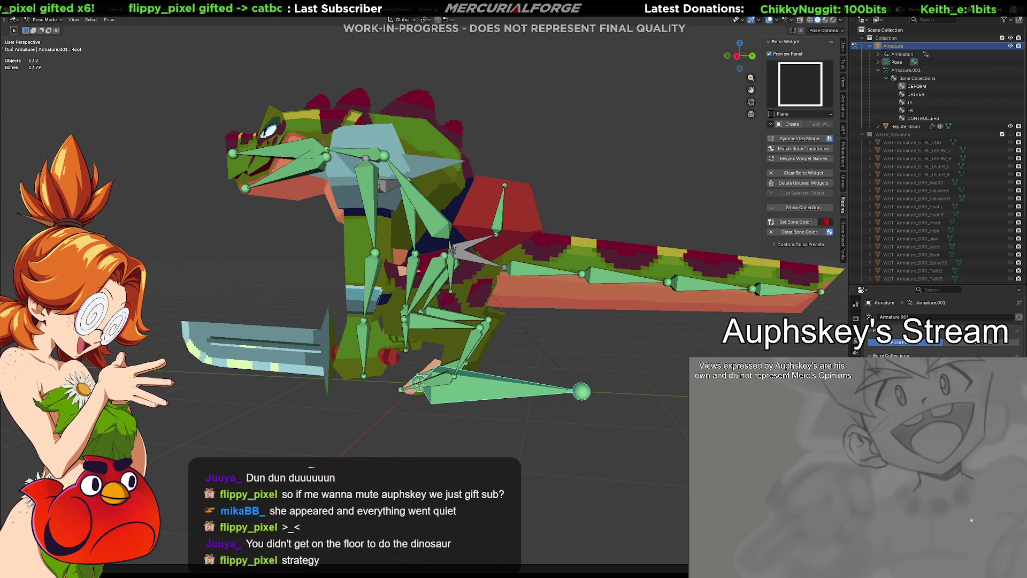
left_click(546, 342)
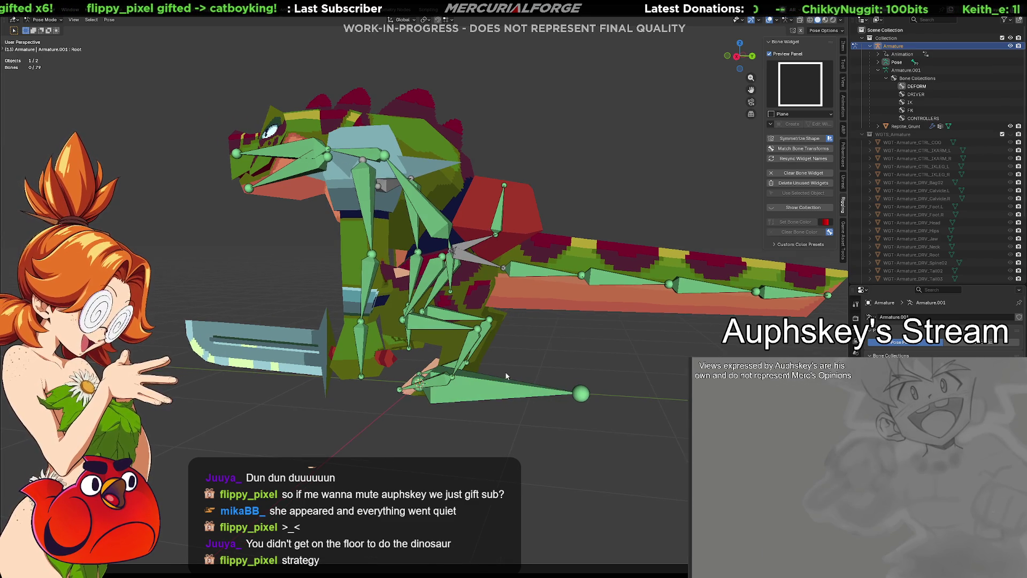
left_click(467, 346)
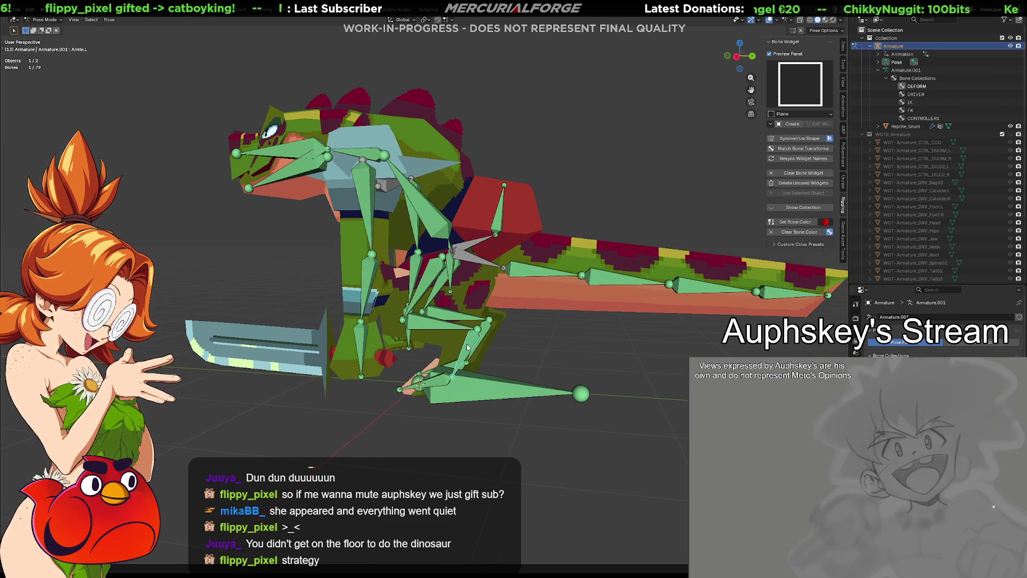
left_click(573, 377)
key("r")
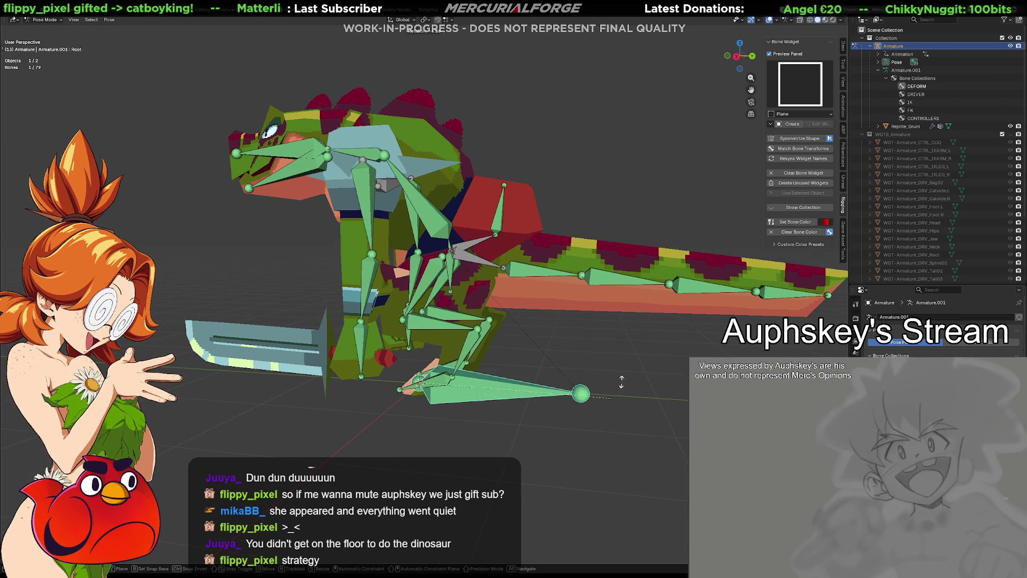
key("Escape")
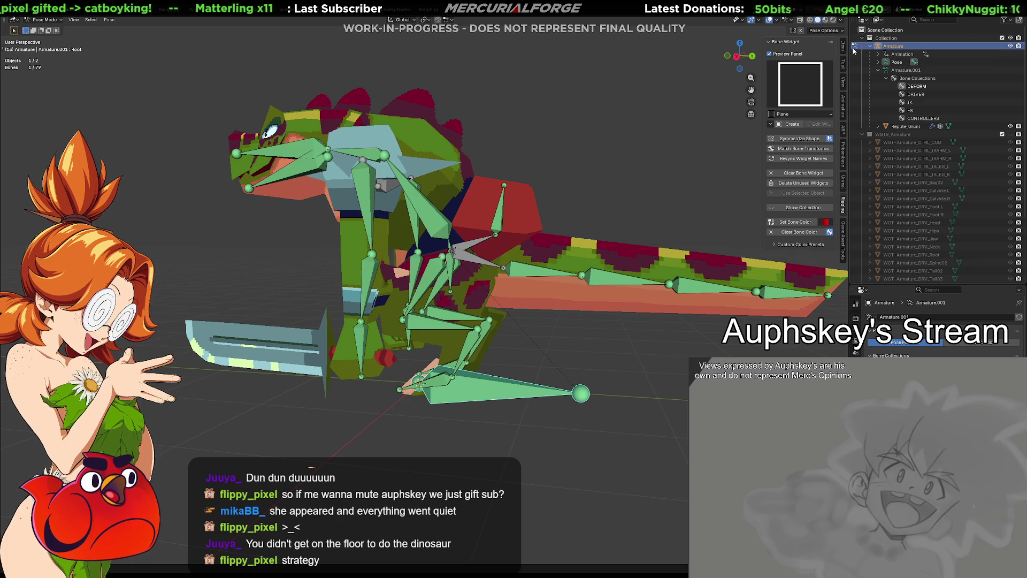
left_click(843, 47)
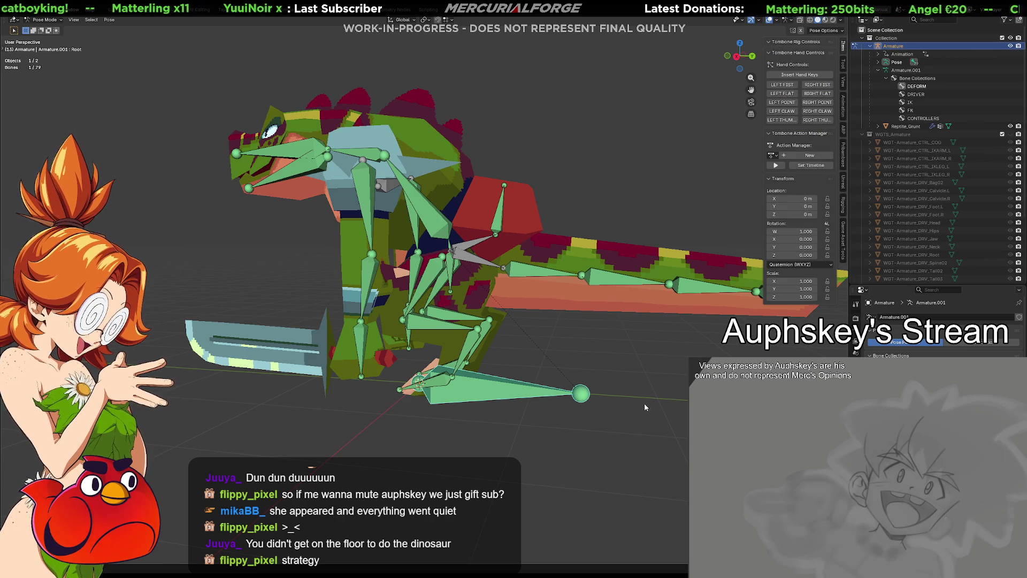
Select Hips then Root, and show Root's bone constraints copying transforms from DRV_Root.
middle_click_drag(489, 396, 484, 328)
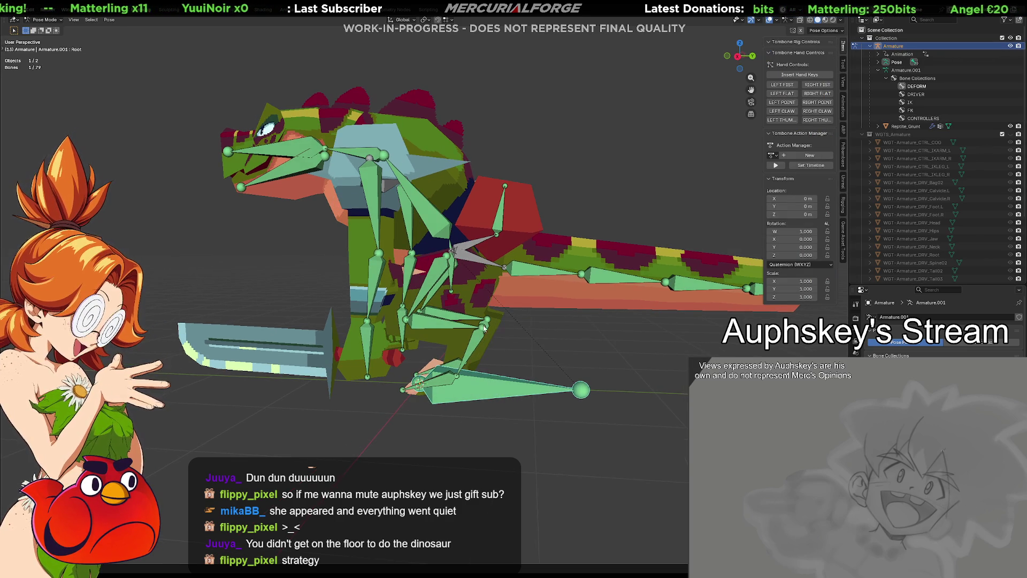
left_click(454, 268)
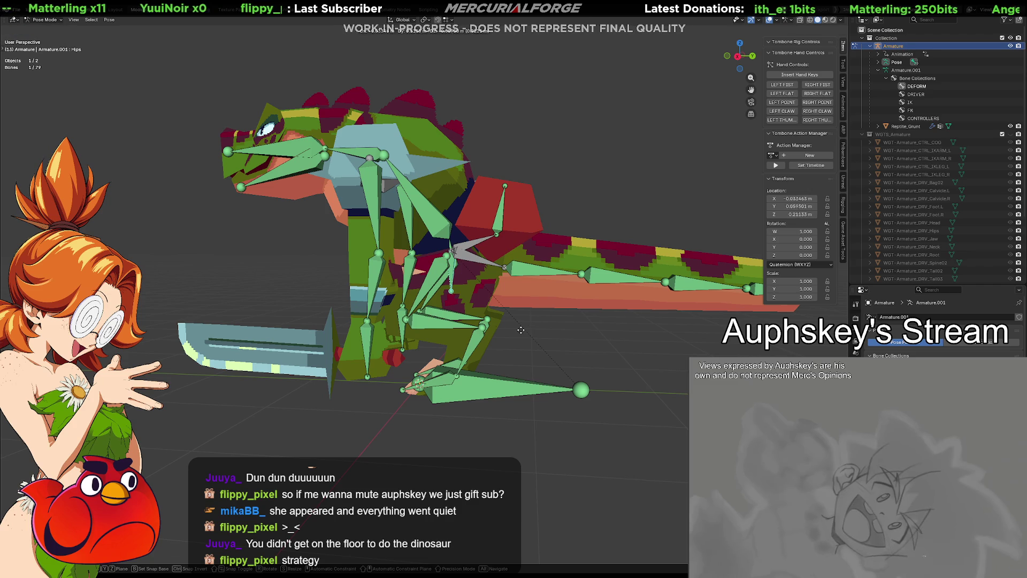
left_click(495, 384)
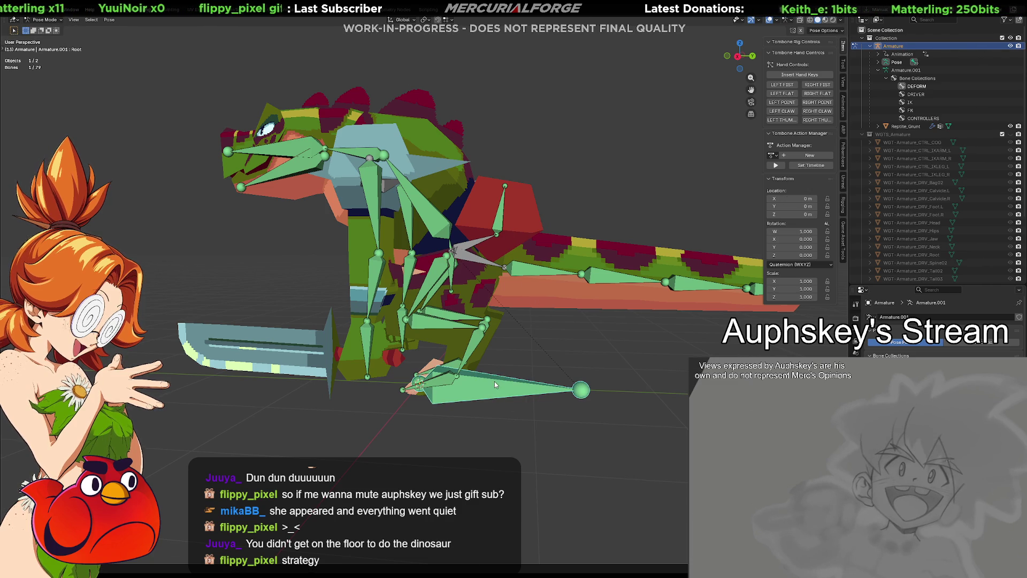
left_click(856, 346)
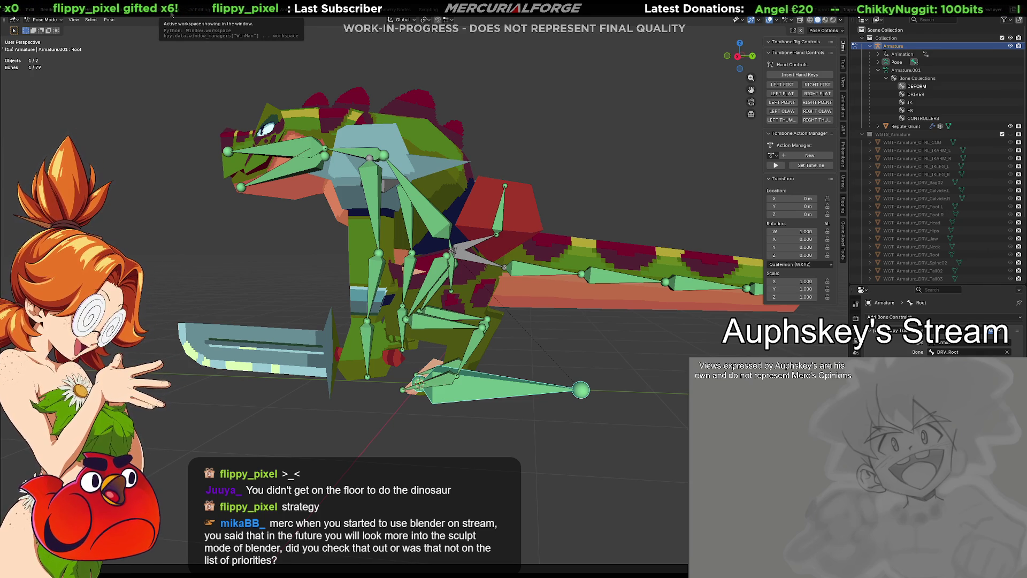
left_click(171, 12)
Orbit around the plain grey mesh, then return to the rigging workspace with the armature in Edit Mode.
mouse_move(570, 227)
middle_mouse_down()
mouse_move(464, 237)
mouse_move(449, 168)
middle_mouse_up()
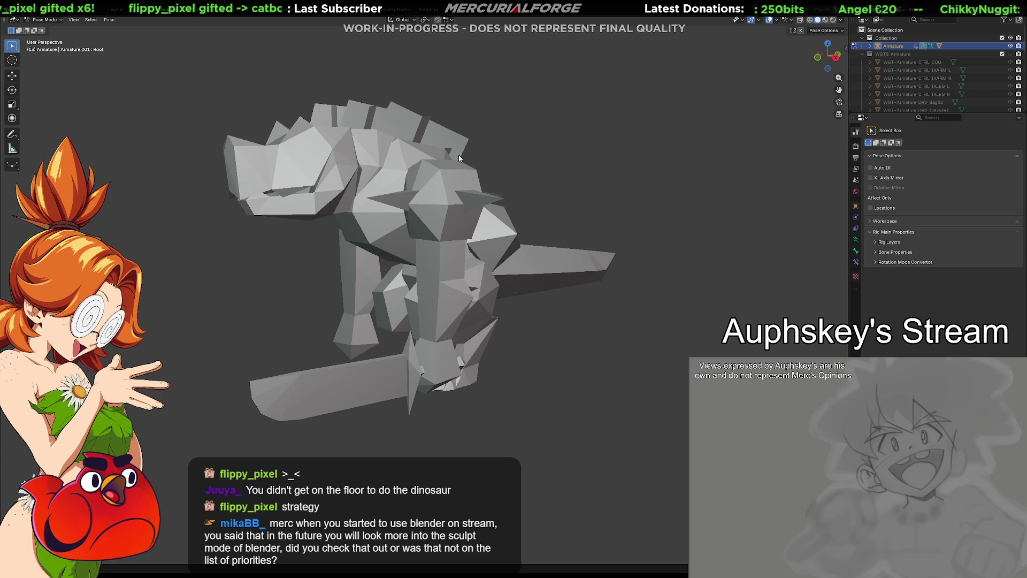
mouse_move(428, 293)
middle_mouse_down()
mouse_move(466, 355)
mouse_move(490, 349)
middle_mouse_up()
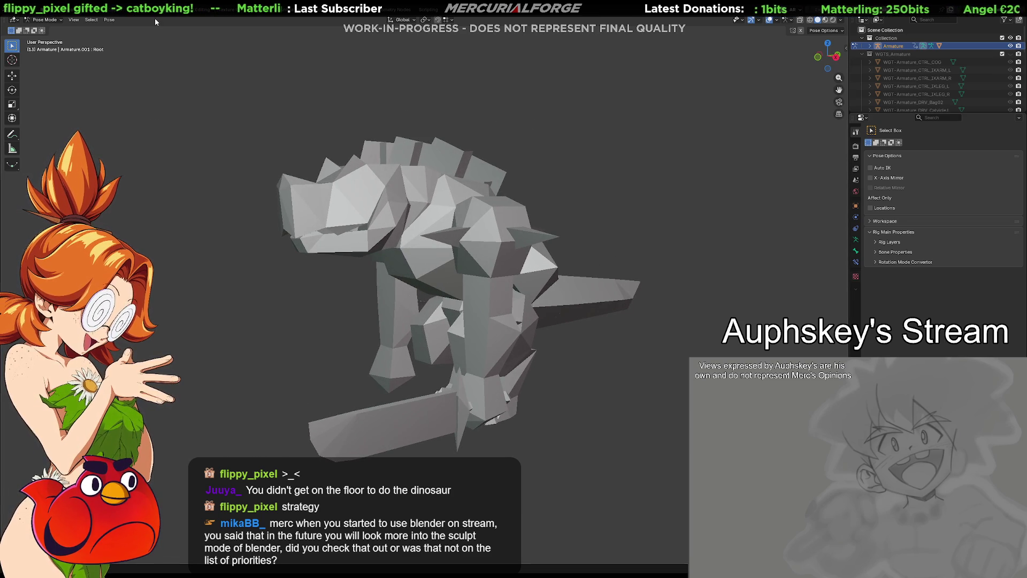
left_click(138, 15)
mouse_move(460, 321)
middle_mouse_down()
mouse_move(474, 346)
mouse_move(514, 369)
mouse_move(527, 401)
mouse_move(509, 347)
middle_mouse_up()
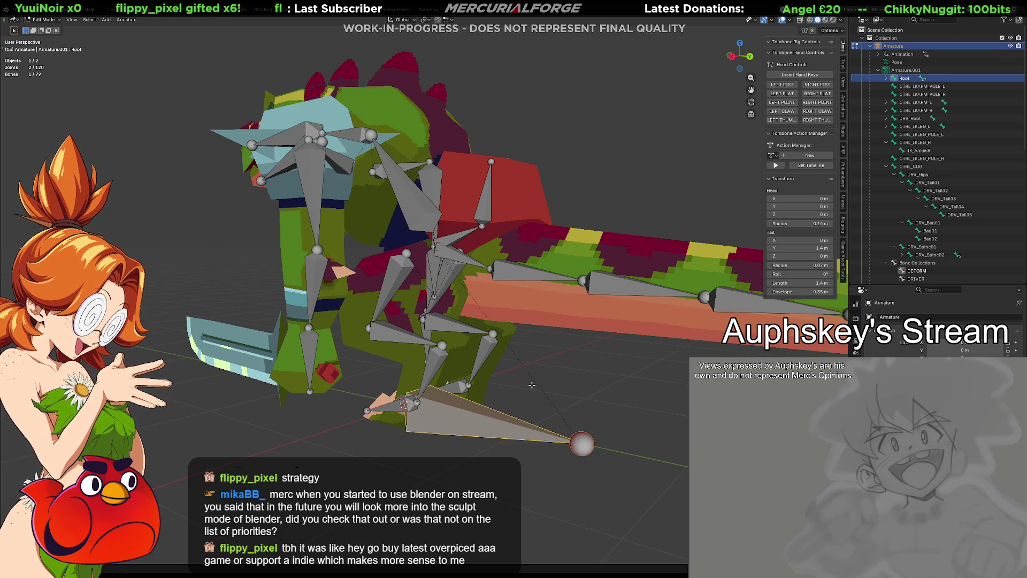
middle_click_drag(535, 397, 537, 374, "shift")
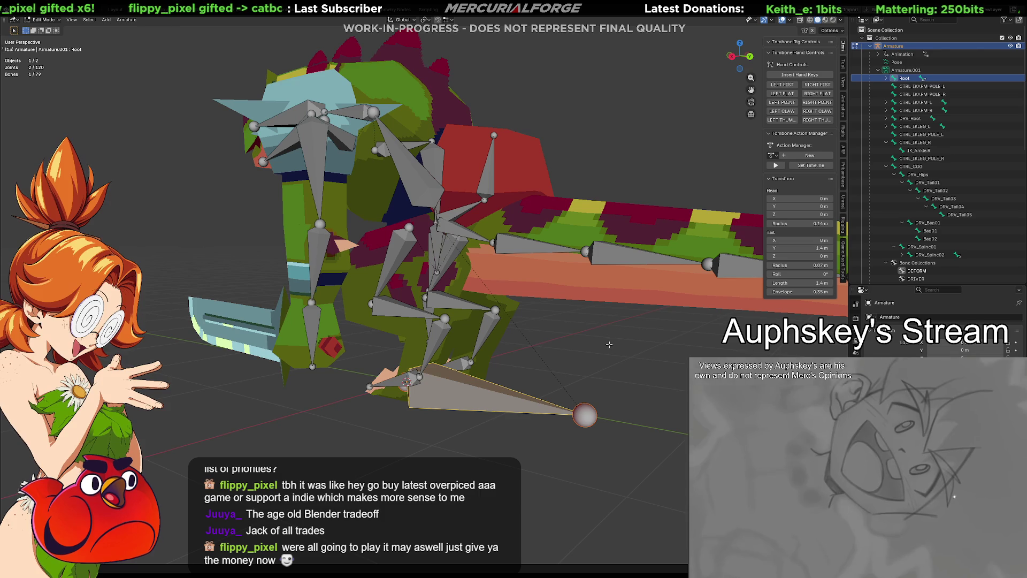
middle_click_drag(473, 400, 496, 387)
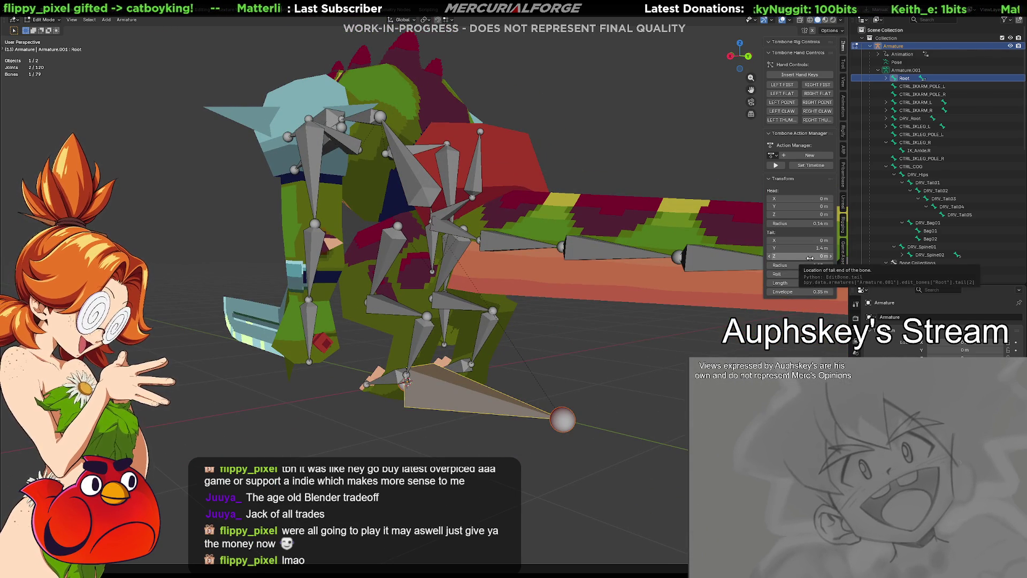
left_click(844, 255)
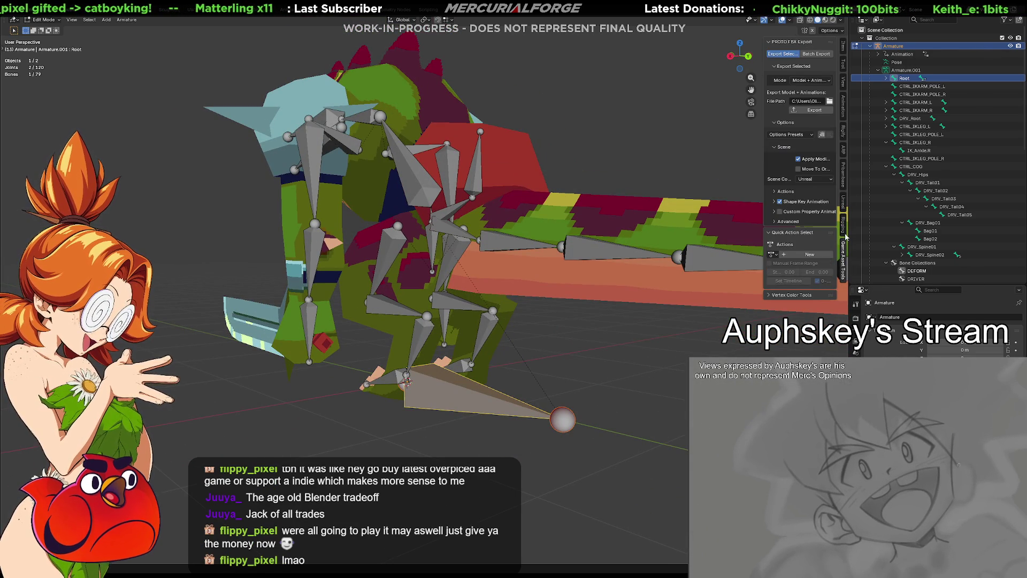
left_click(844, 203)
left_click(844, 175)
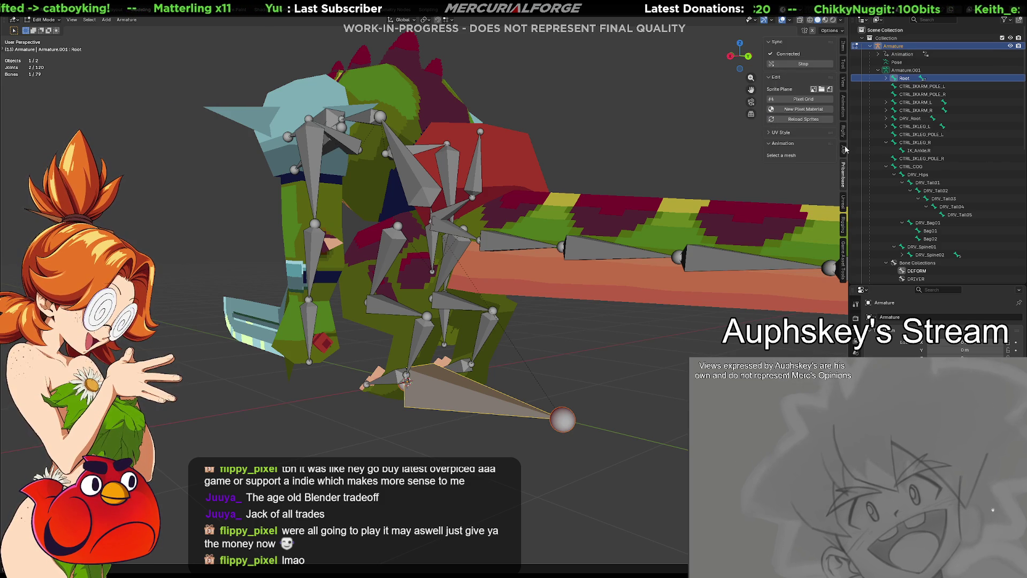
left_click(844, 146)
left_click(844, 131)
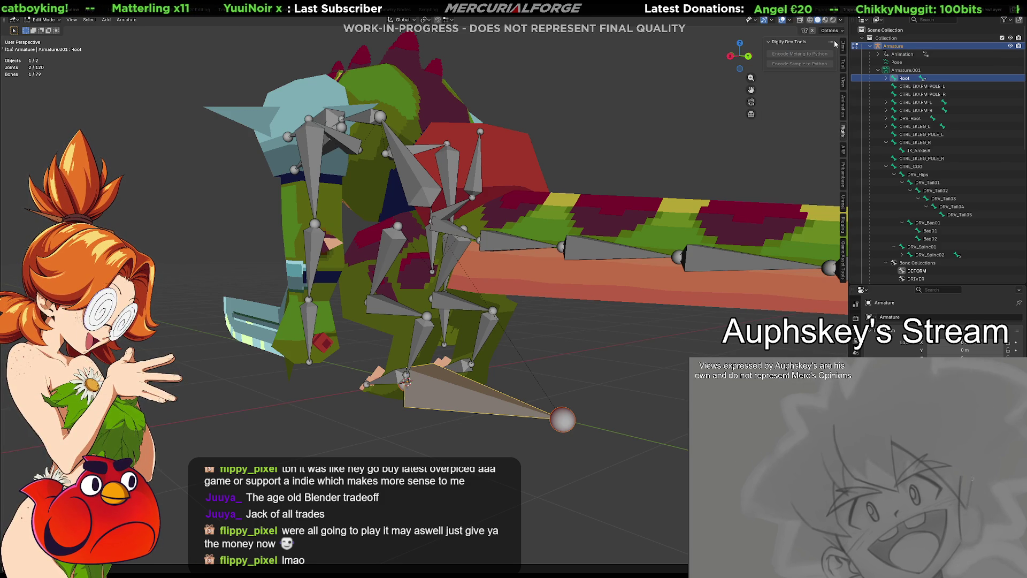
left_click(845, 48)
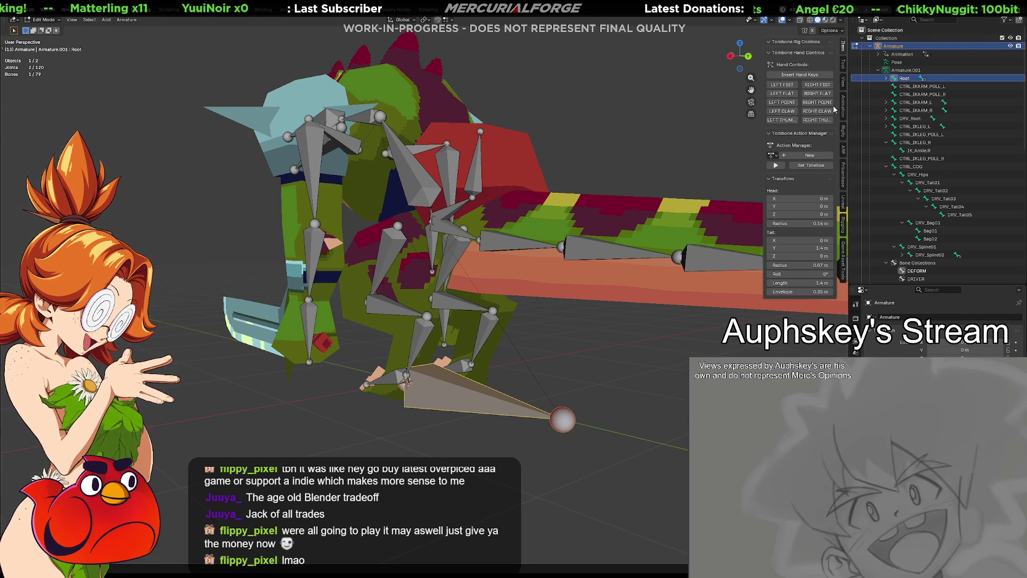
middle_click_drag(519, 428, 530, 423)
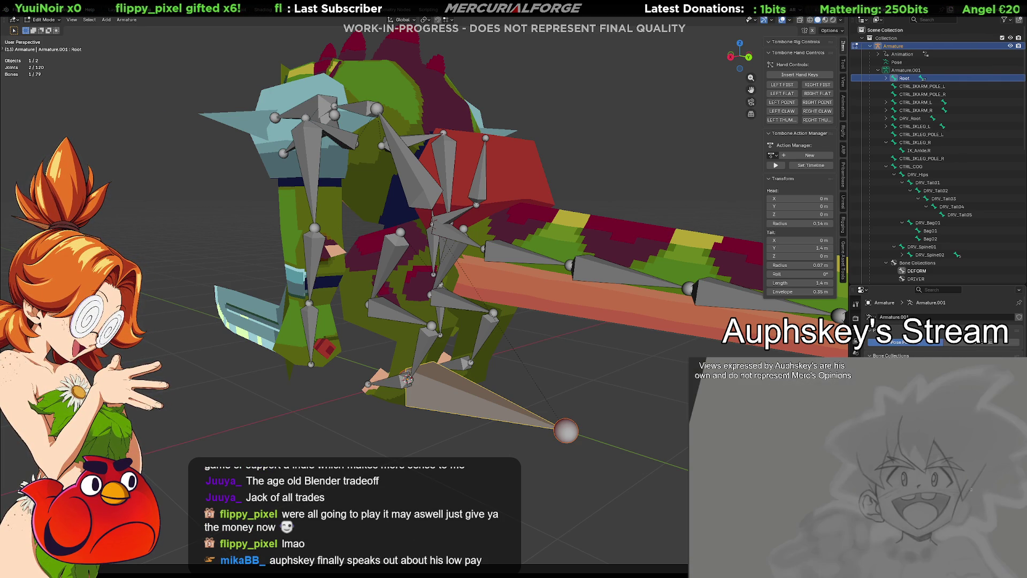
Undo and redo the bone hiding, then switch the armature to Object Mode and back to Edit Mode.
key("ctrl+z")
key("ctrl+shift+z")
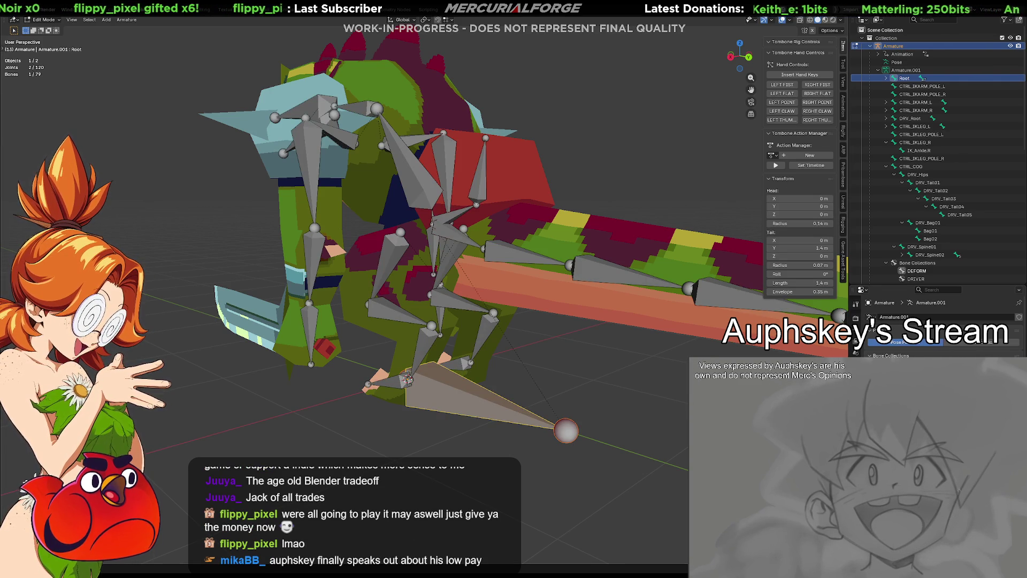
mouse_move(532, 381)
middle_mouse_down()
mouse_move(567, 386)
mouse_move(635, 429)
mouse_move(549, 381)
mouse_move(491, 421)
middle_mouse_up()
key("ctrl+Tab")
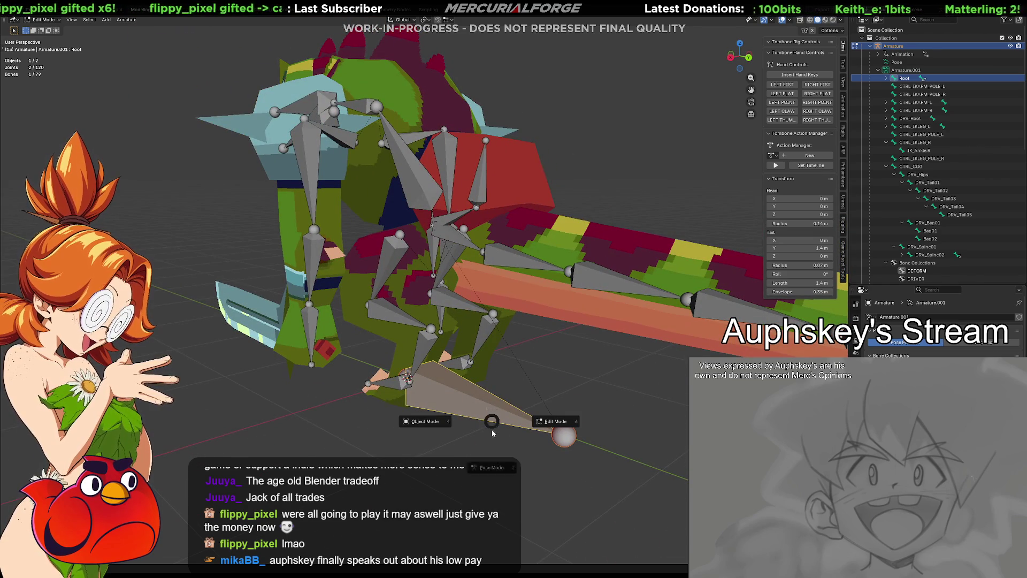
left_click(439, 420)
mouse_move(439, 420)
middle_mouse_down()
mouse_move(528, 354)
mouse_move(510, 402)
middle_mouse_up()
key("Tab")
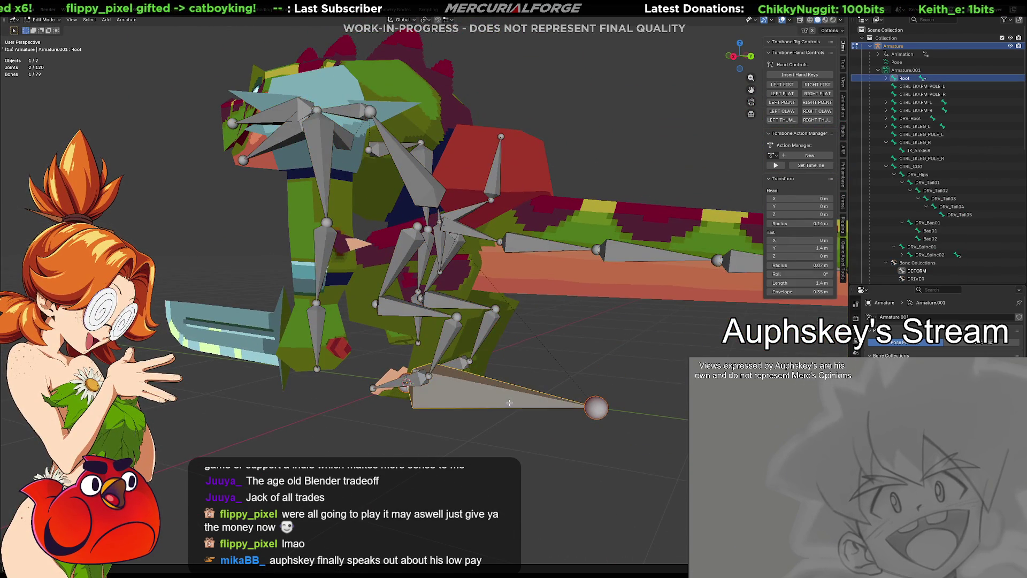
key("Escape")
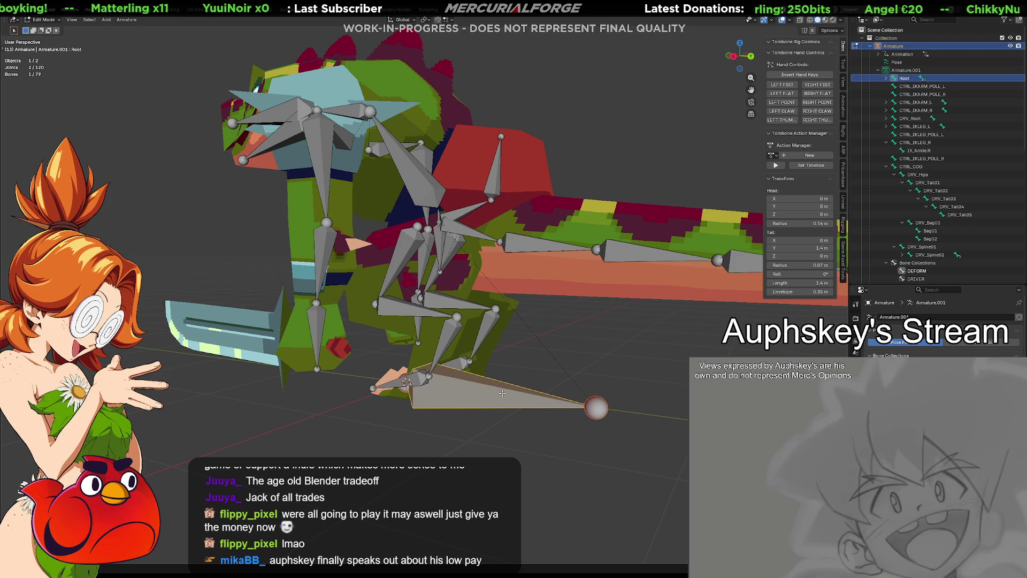
Orbit around the rig and toggle the armature between Object and Edit Mode several times.
mouse_move(479, 394)
middle_mouse_down()
mouse_move(476, 384)
mouse_move(476, 408)
middle_mouse_up()
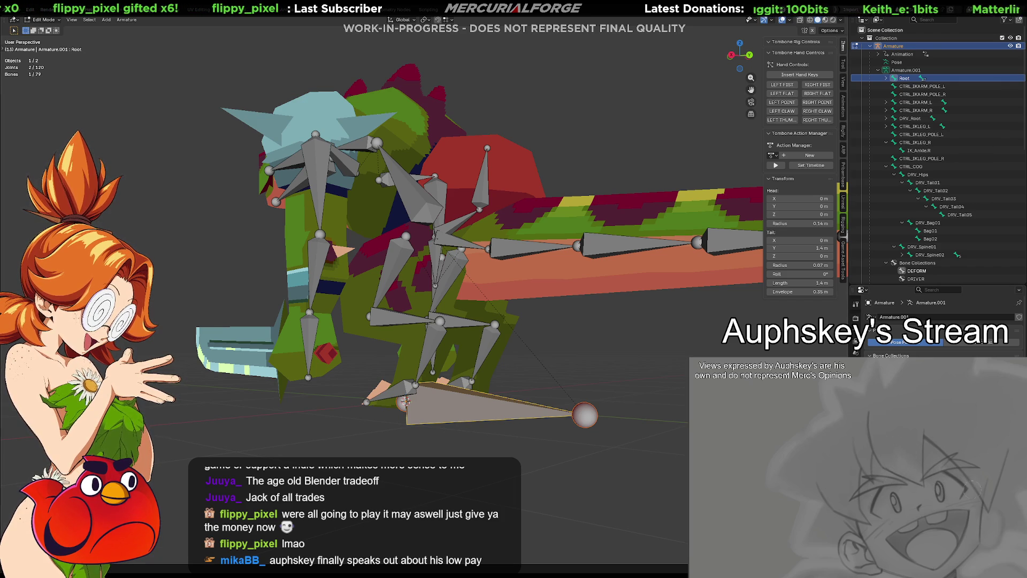
middle_click_drag(563, 410, 567, 418)
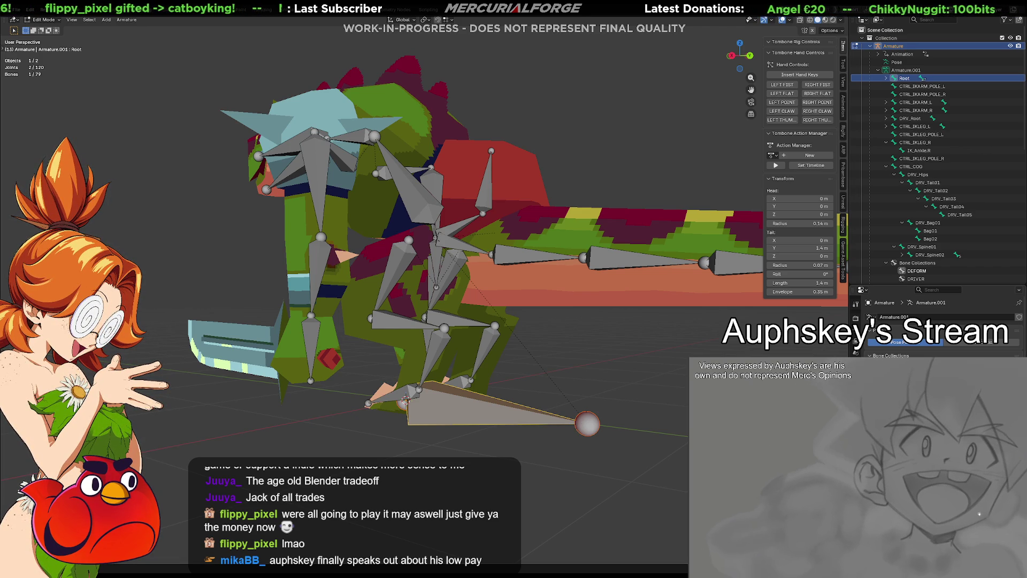
key("Tab")
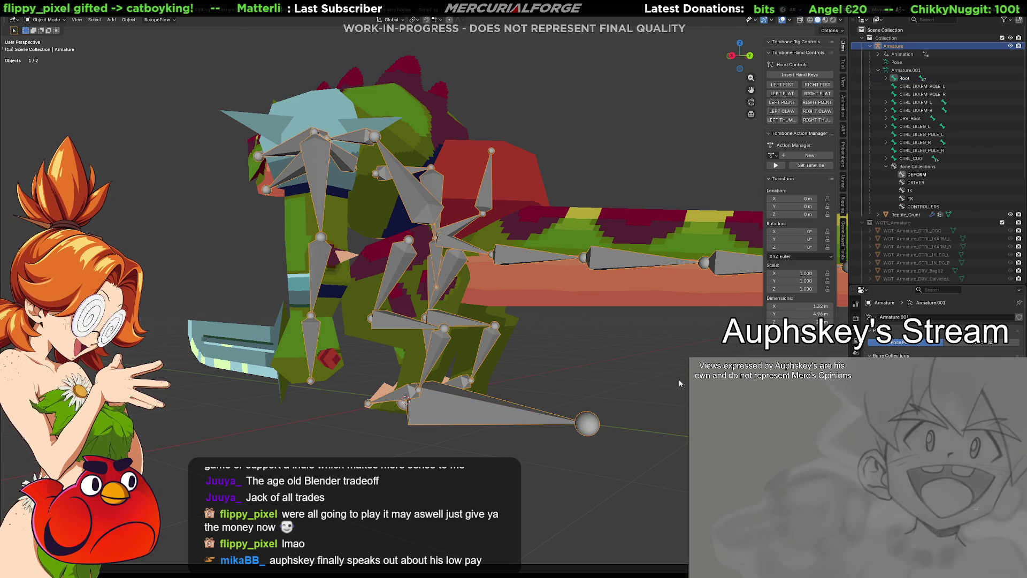
key("Tab")
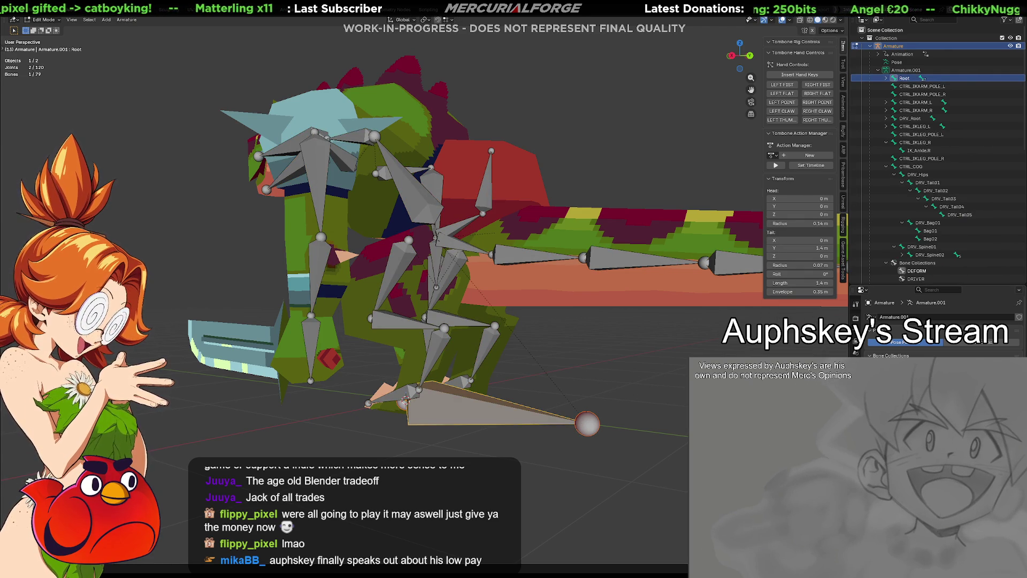
key("Tab")
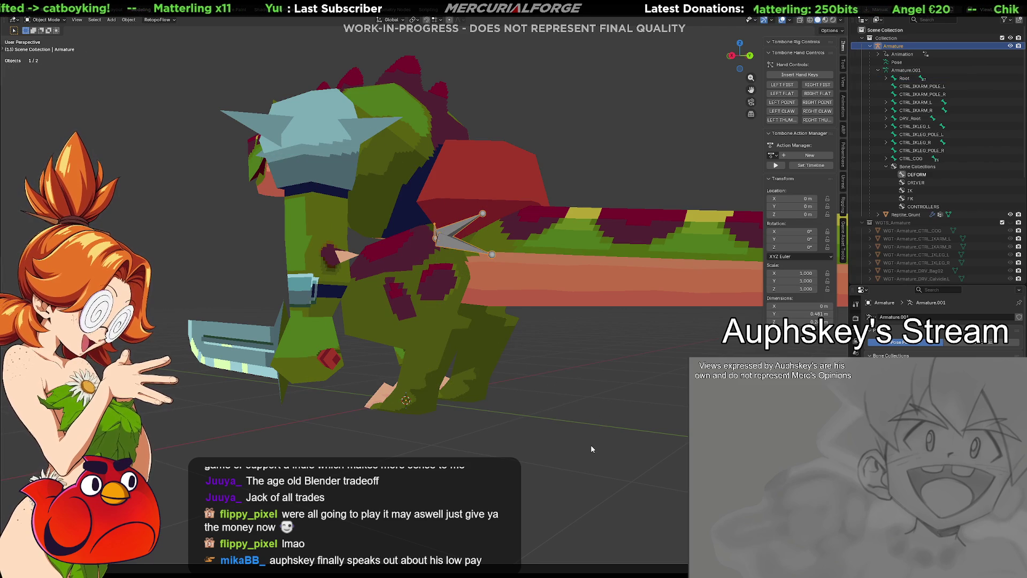
key("Tab")
key("Tab")
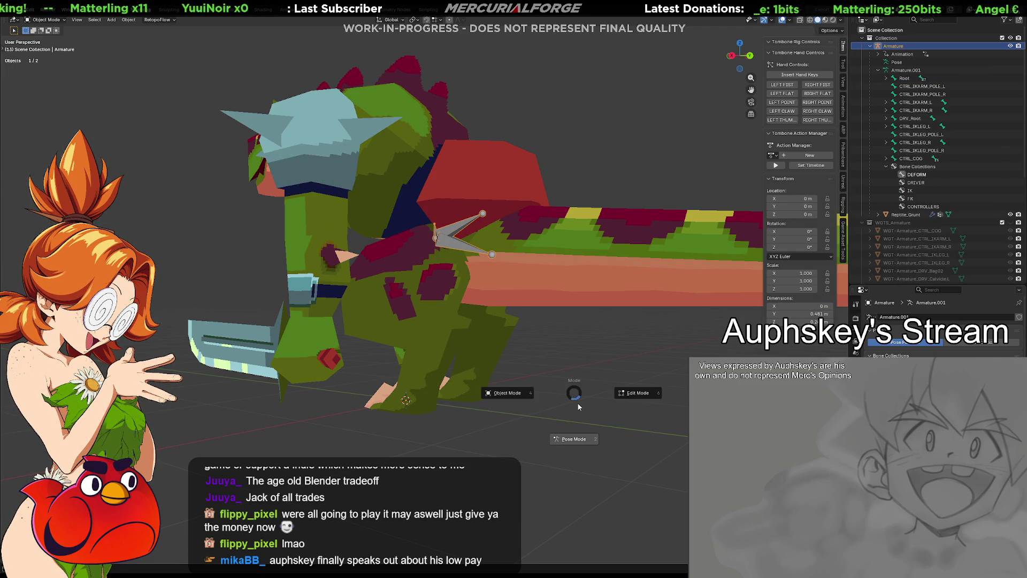
key("Tab")
Reveal all hidden bones with Alt+H, select DRV_Root, and enter Pose Mode.
key("ctrl+Tab")
key("ctrl+Tab")
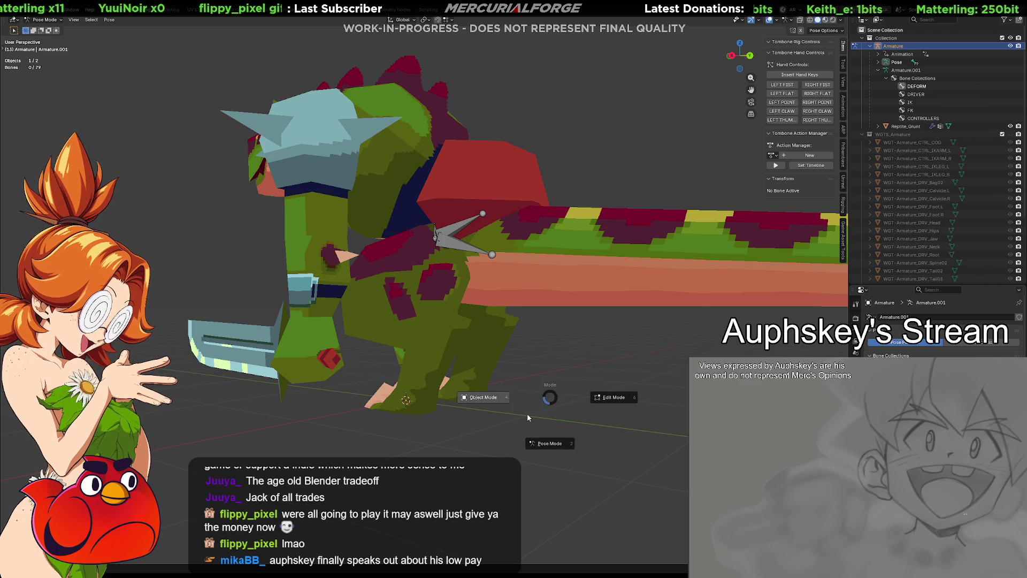
left_click(619, 396)
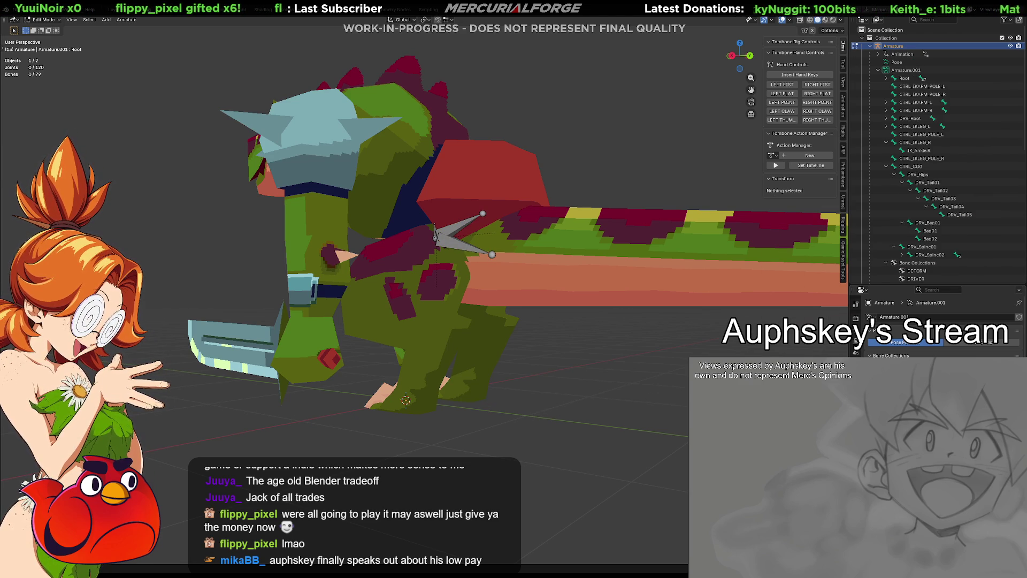
key("alt+h")
left_click(480, 411)
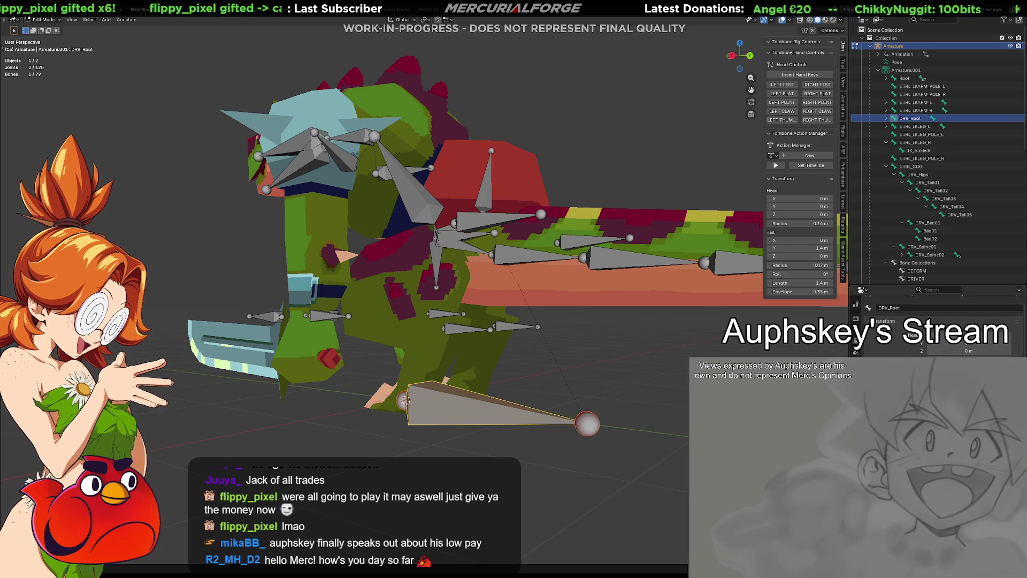
key("ctrl+Tab")
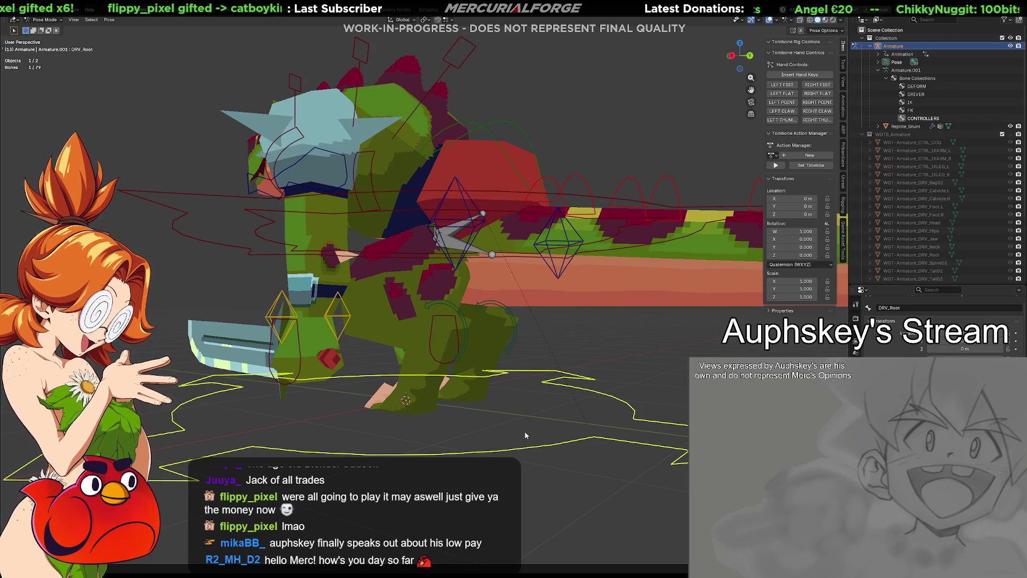
Check DRV_Root's constraint, bone and armature collection properties, then unhide all pose bones with Alt+H.
left_click(856, 353)
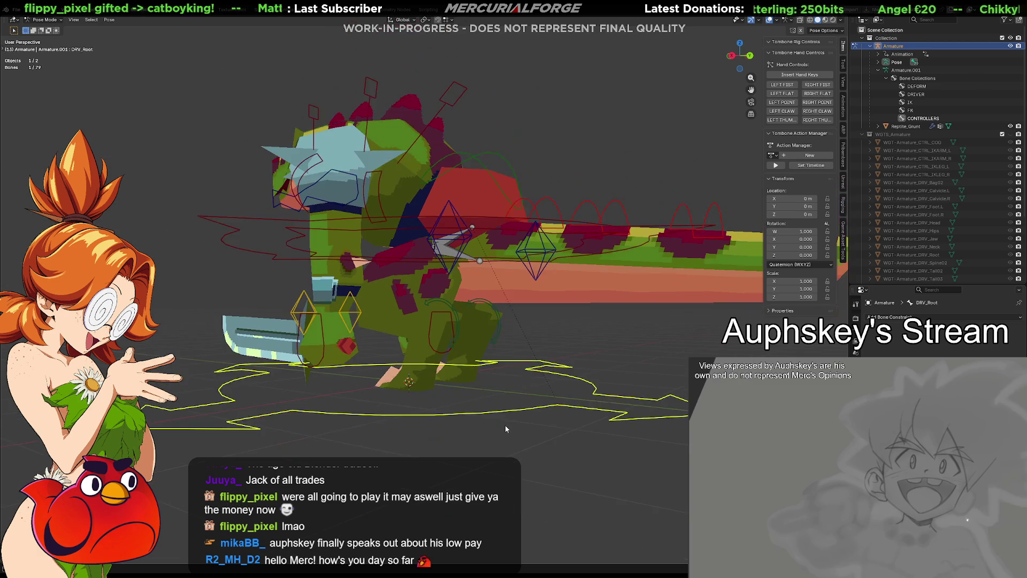
middle_click_drag(505, 428, 556, 399)
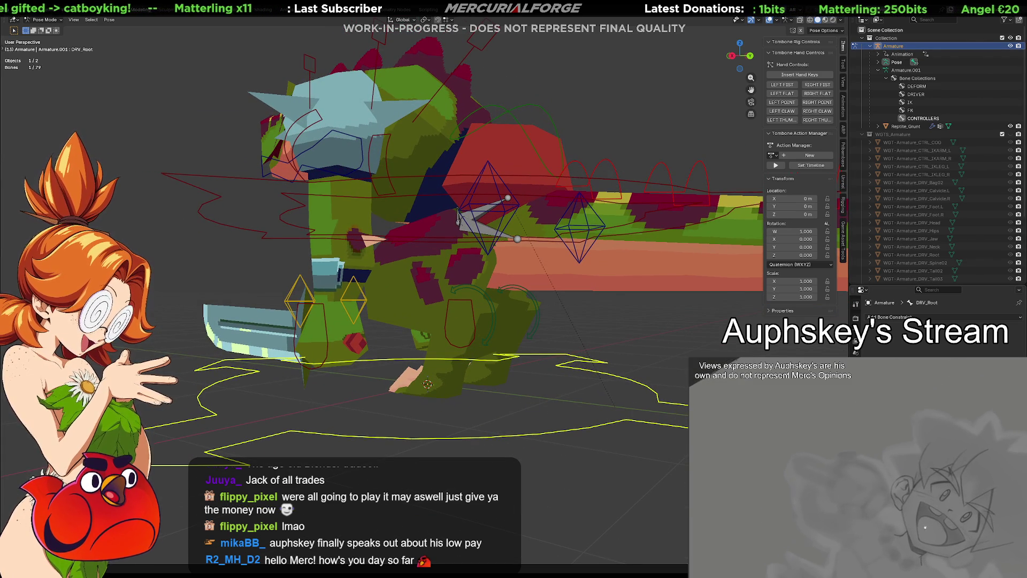
left_click(856, 329)
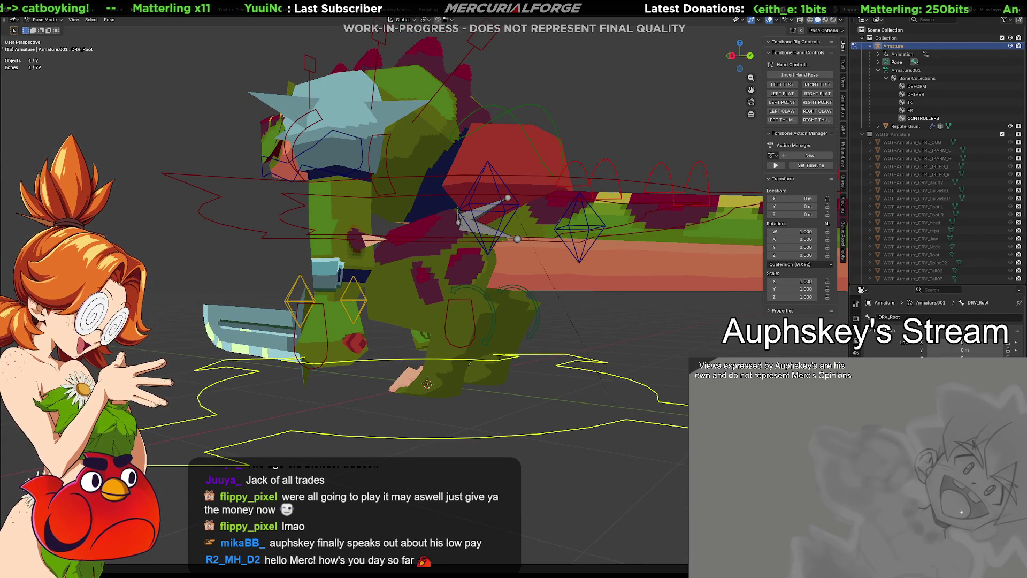
left_click(856, 320)
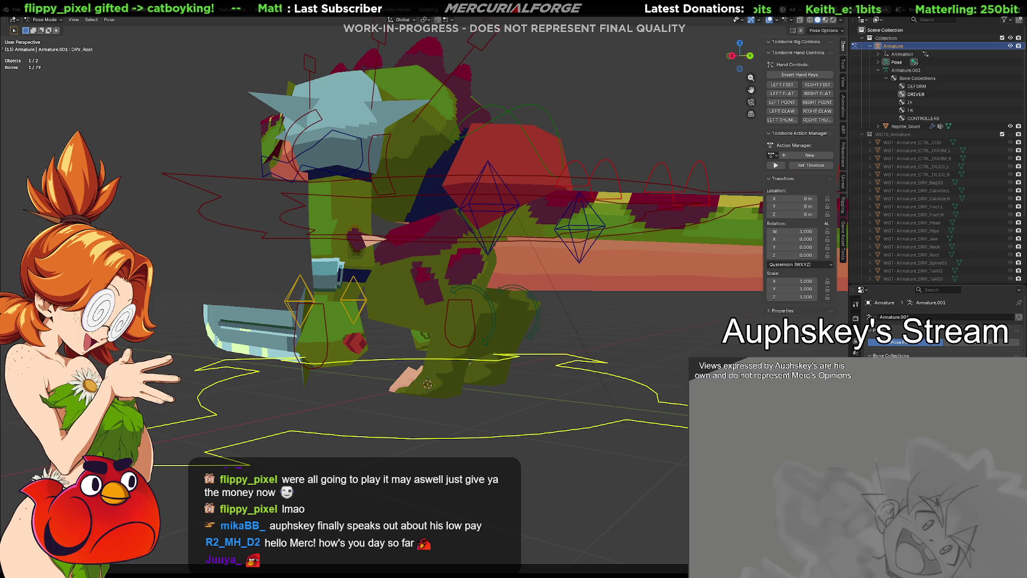
key("alt+h")
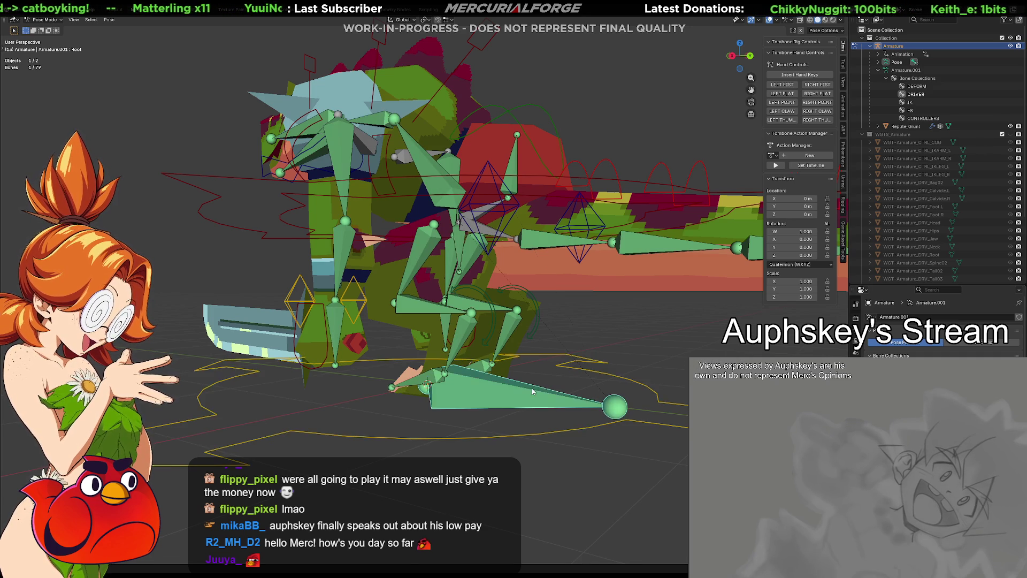
Test-move the Root bone and the large bone by the feet, then undo the move.
left_click(653, 395)
key("g")
key("Escape")
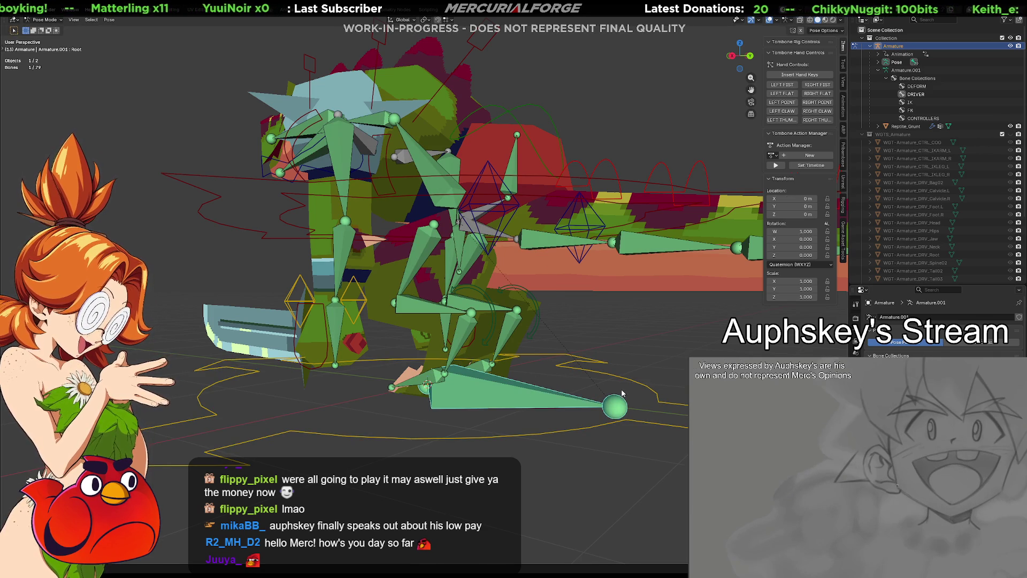
left_click(516, 390, "shift")
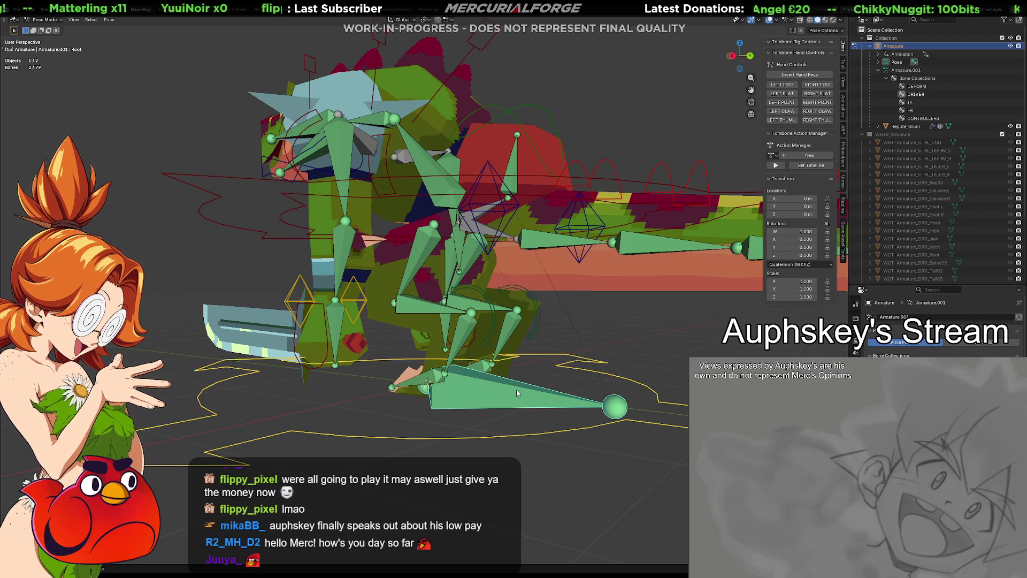
mouse_move(536, 397)
middle_mouse_down()
mouse_move(516, 422)
mouse_move(526, 409)
middle_mouse_up()
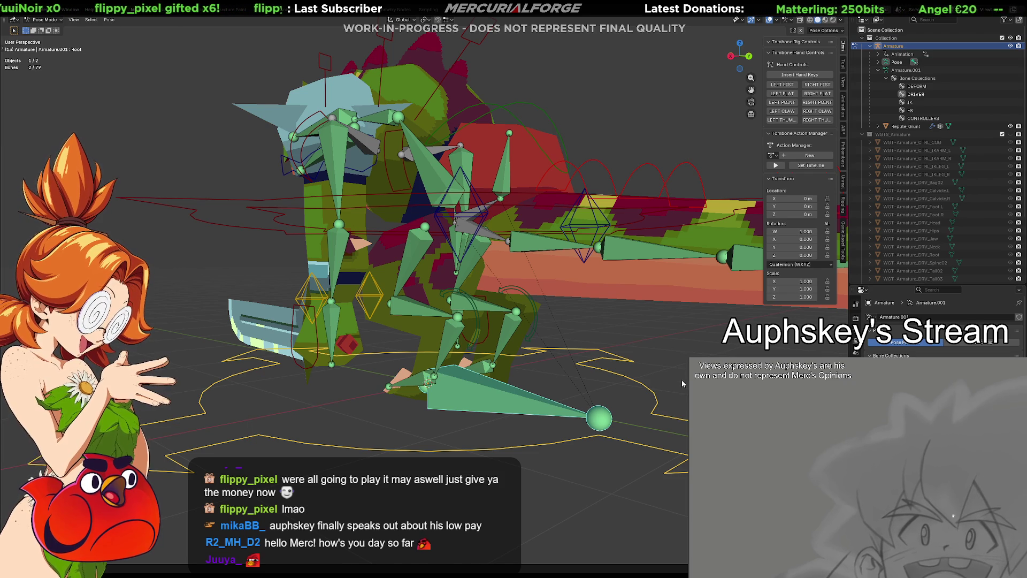
middle_click_drag(681, 380, 683, 371)
key("g")
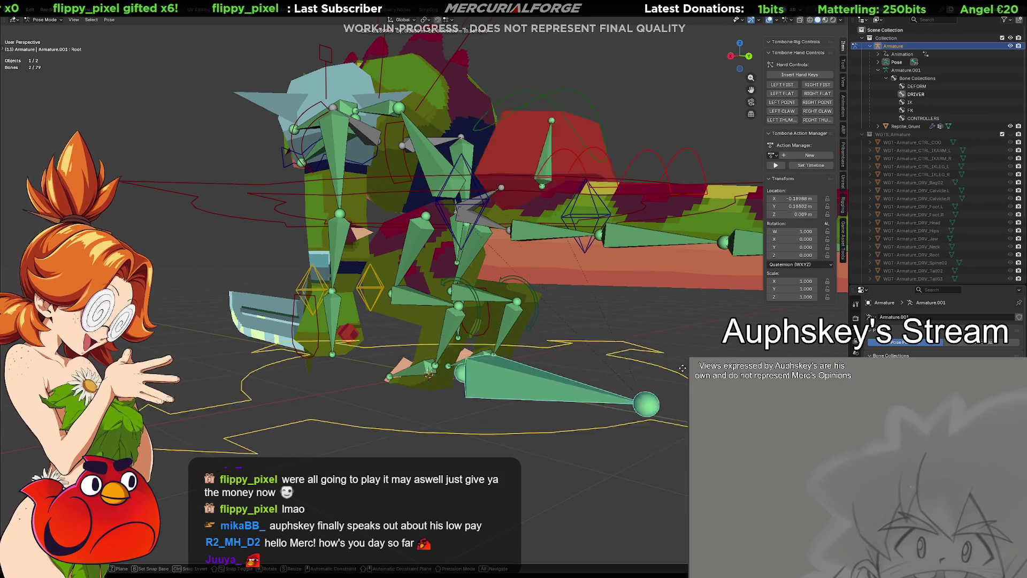
left_click(714, 370)
key("ctrl+z")
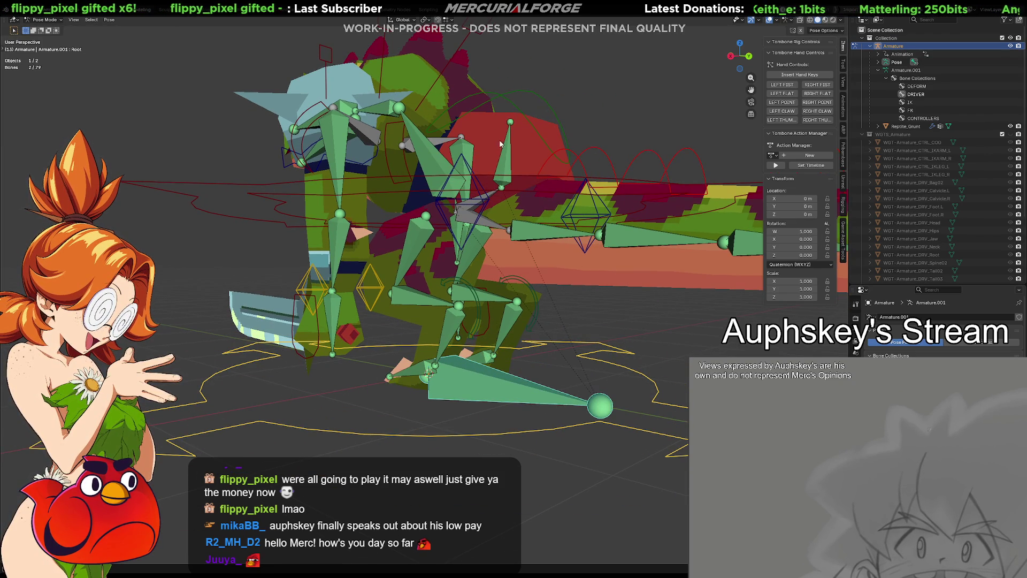
Select Bag02 and DRV_Bag02, expand the Outliner's pose hierarchy, and locate DRV_Bag02 under DRV_Root.
left_click(506, 158)
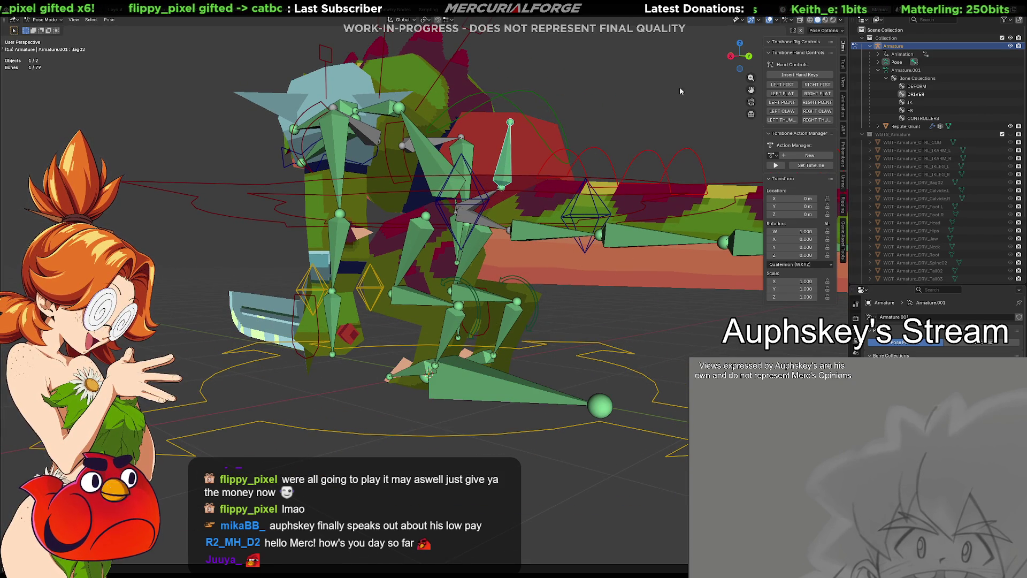
left_click(557, 117)
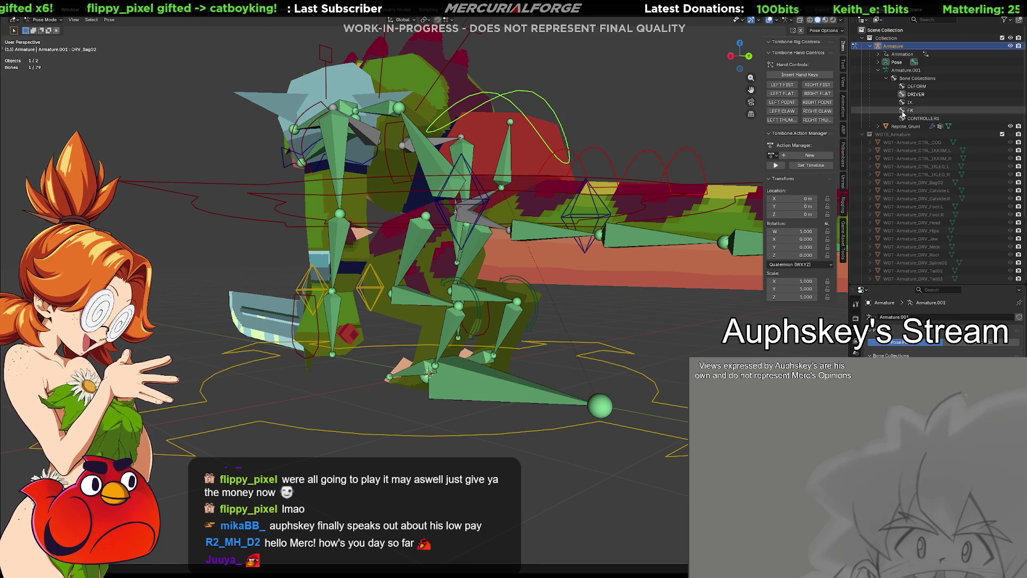
left_click(878, 62, "shift")
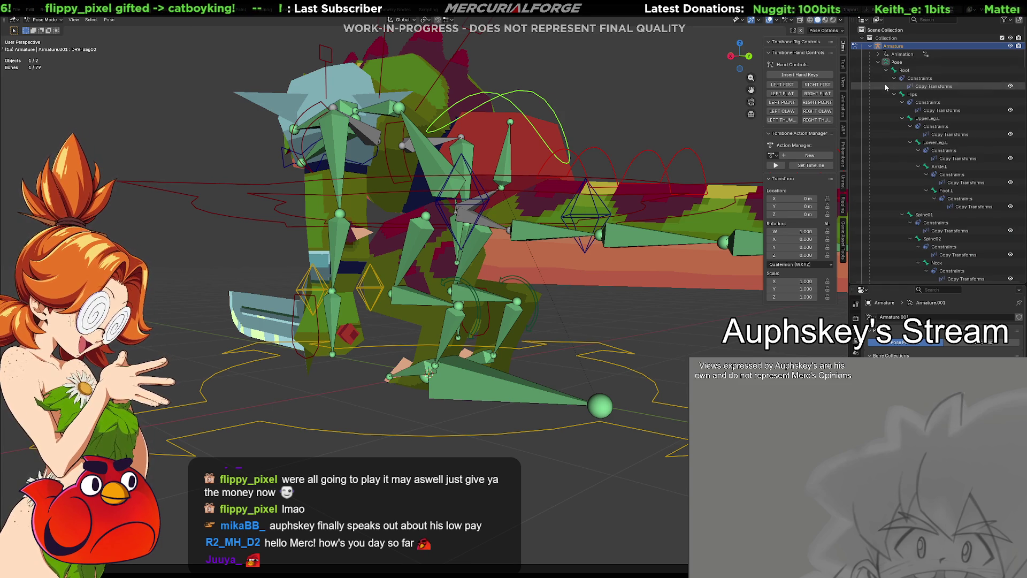
scroll(892, 138, "down", 2)
scroll(893, 138, "down", 15)
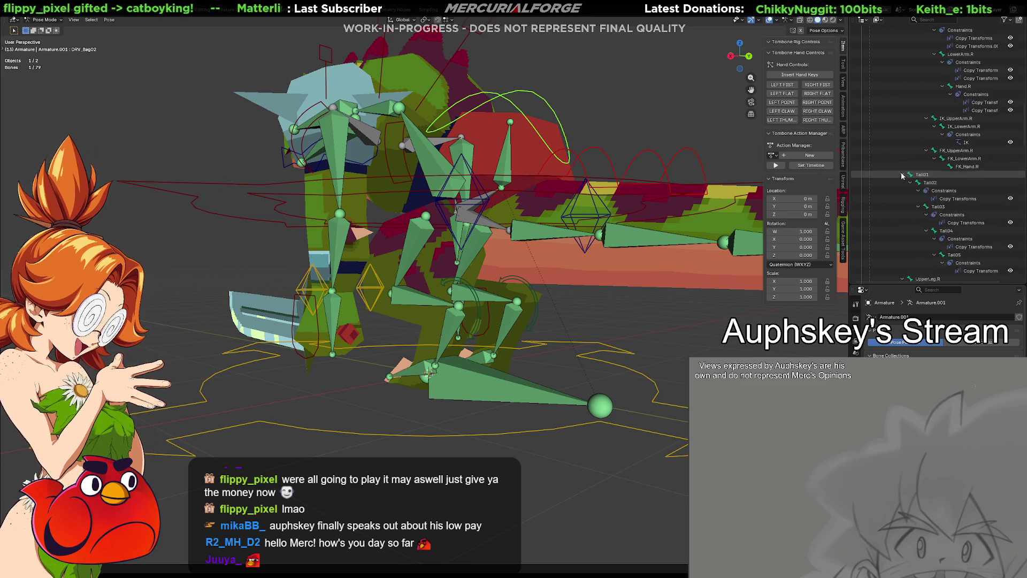
scroll(925, 190, "down", 5)
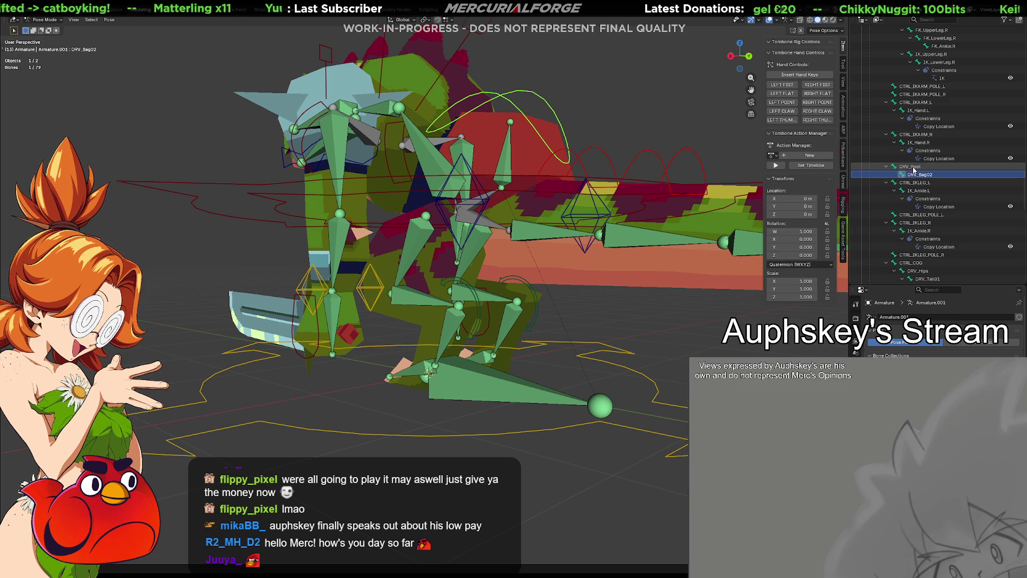
left_click(914, 168)
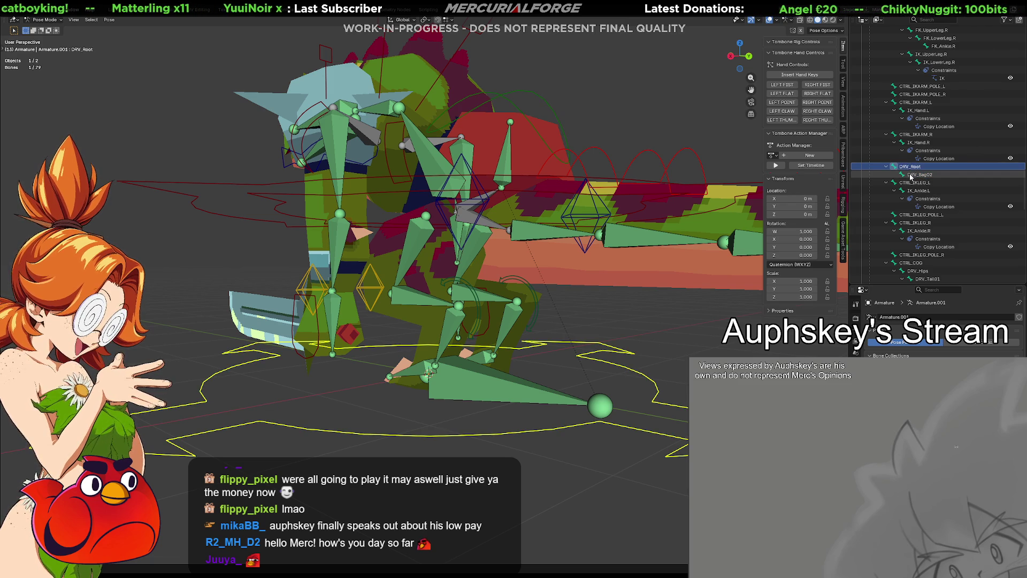
left_click(920, 176)
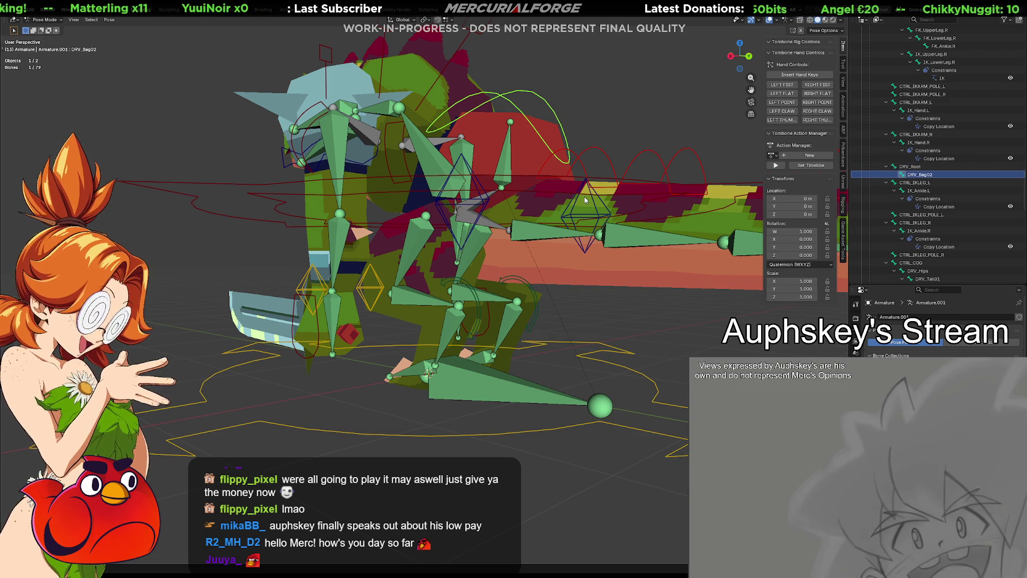
key("alt+p")
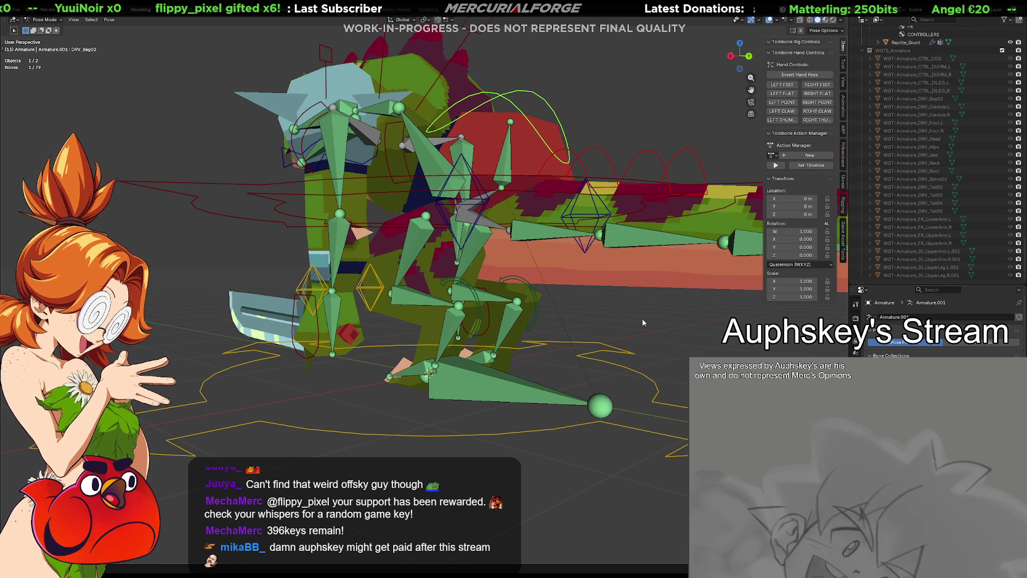
middle_click_drag(597, 312, 584, 337, "shift")
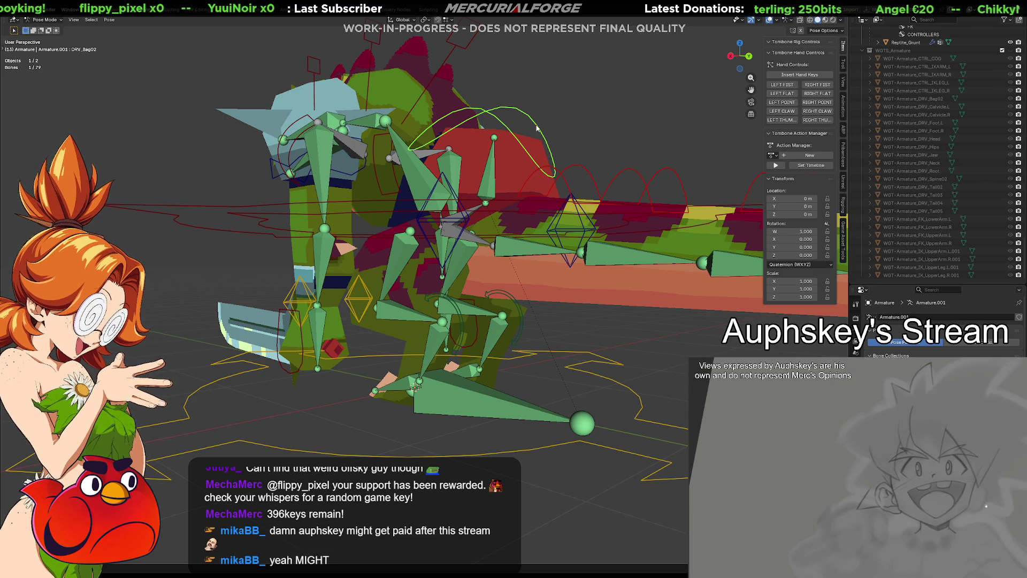
key("Tab")
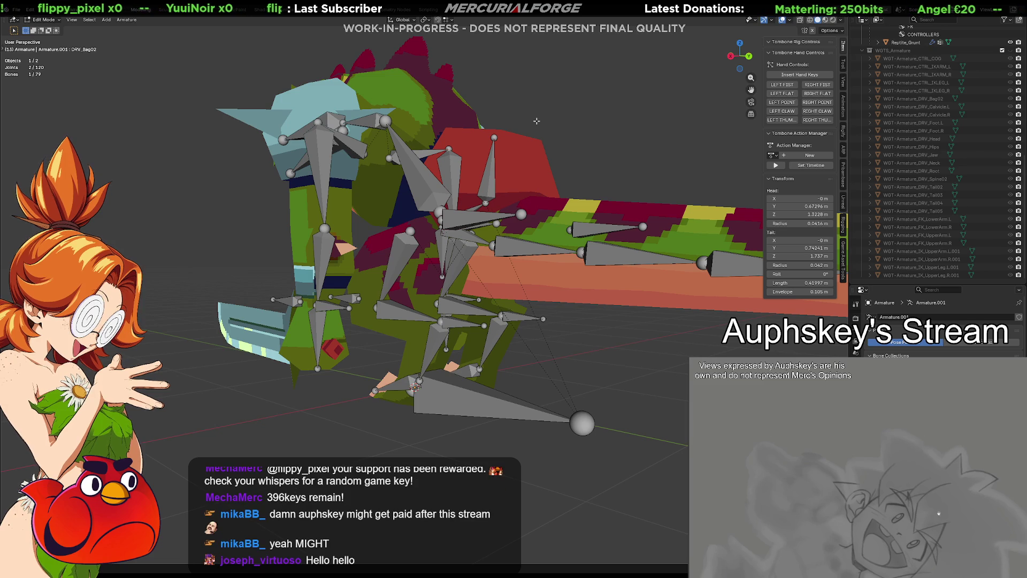
left_click(490, 159)
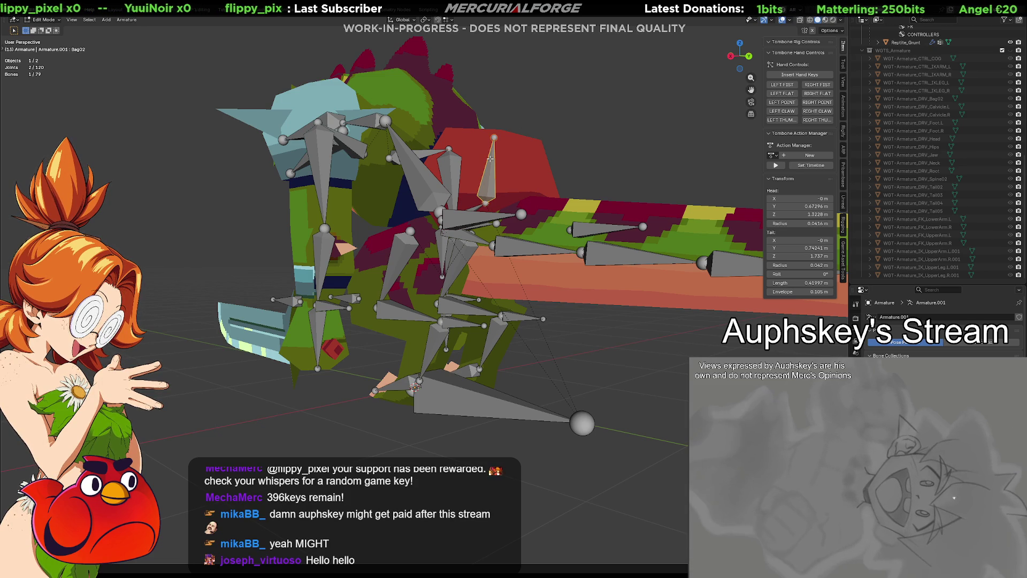
key("ctrl+z")
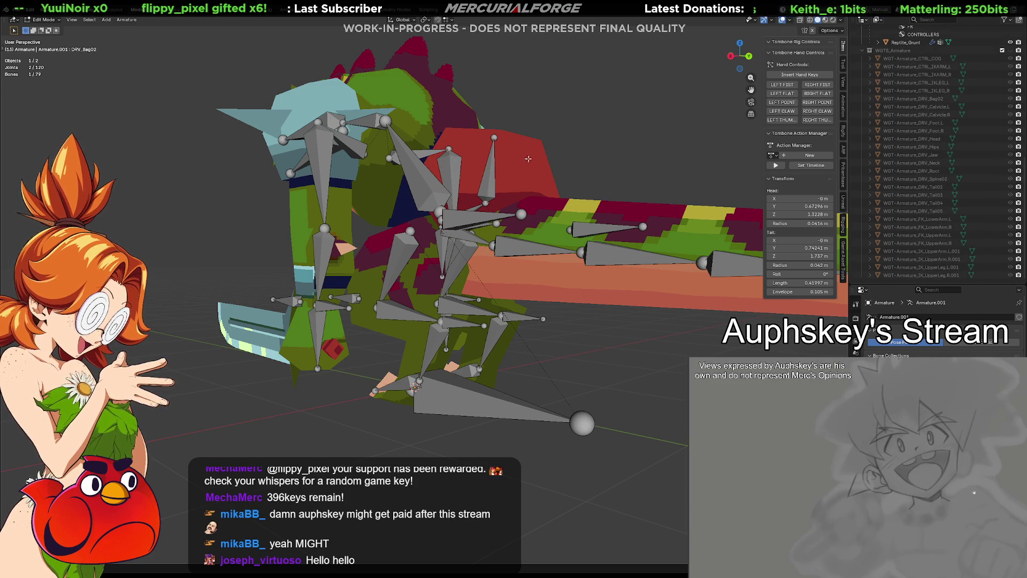
key("ctrl+Tab")
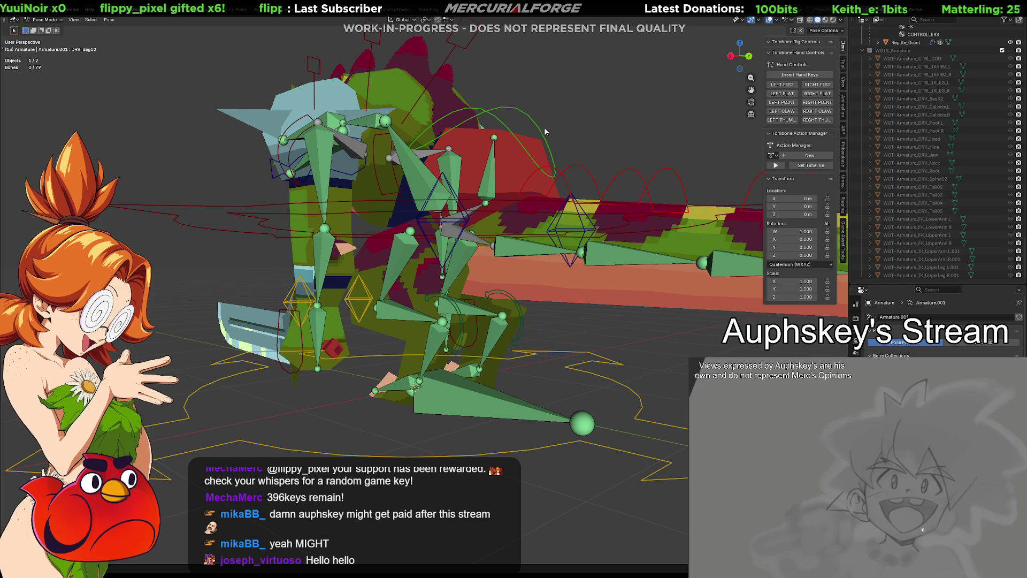
left_click(537, 124)
mouse_move(542, 156)
middle_mouse_down()
mouse_move(527, 171)
mouse_move(534, 181)
mouse_move(543, 169)
middle_mouse_up()
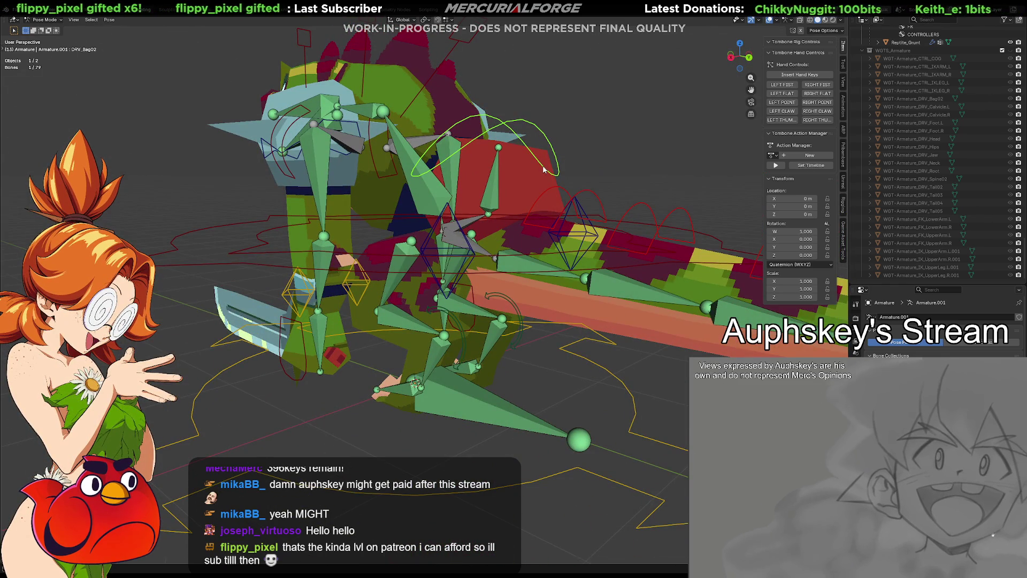
middle_click_drag(548, 400, 560, 390)
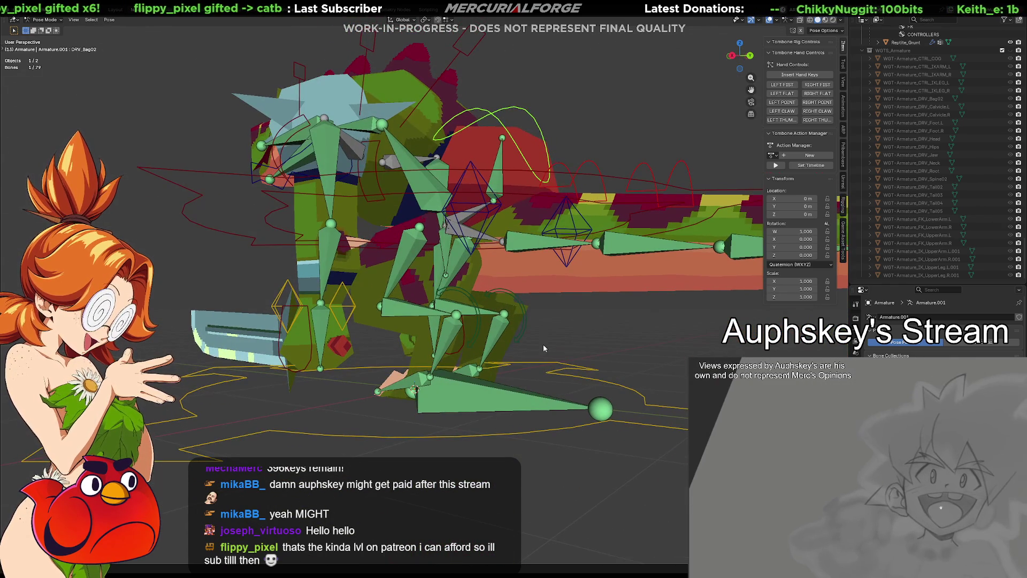
left_click(494, 393)
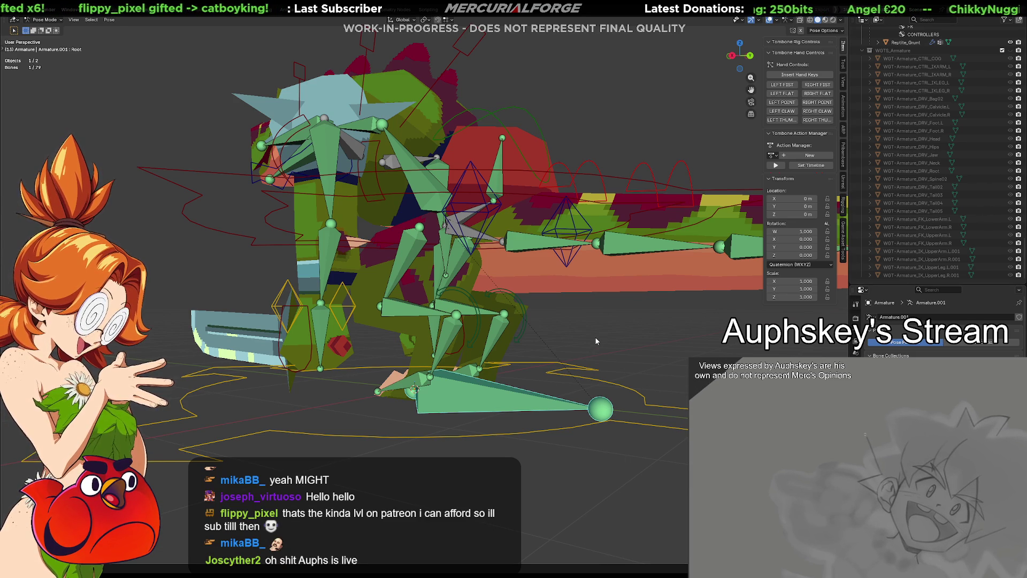
Select the DRV_Root ring control in the viewport.
left_click(577, 382)
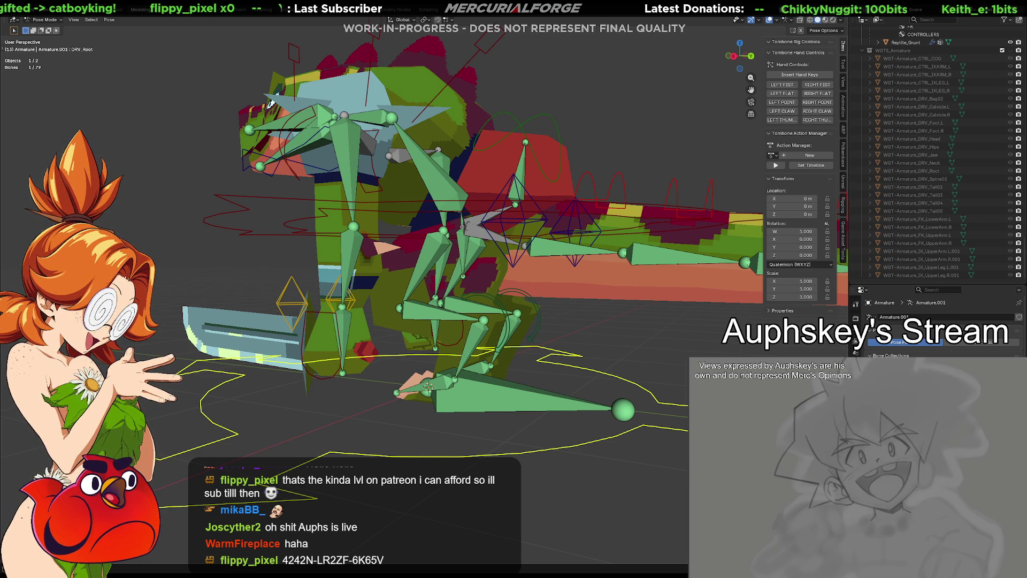
Hide the green deform bones and test-move DRV_Root, cancelling so it stays at its original position.
key("h")
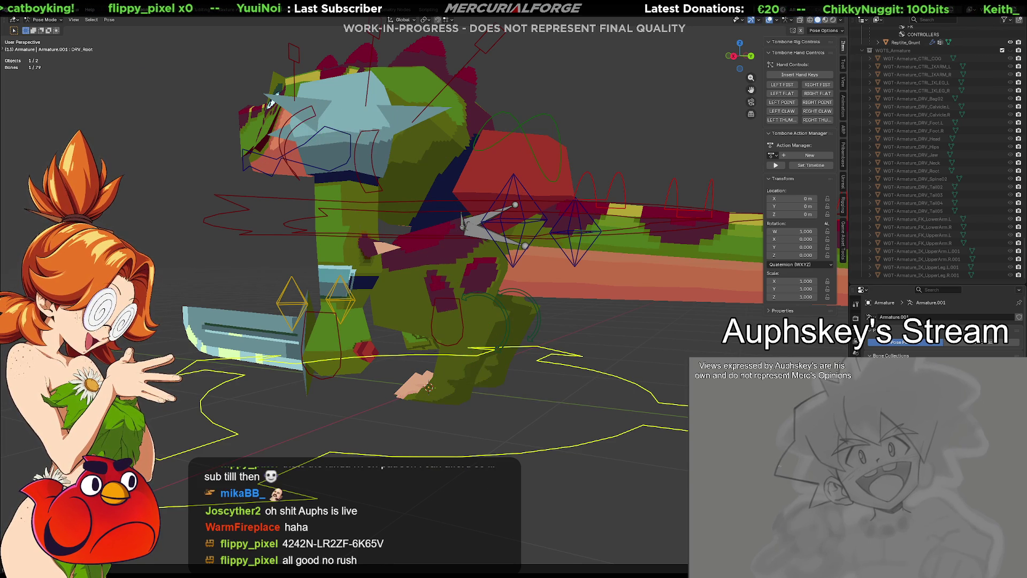
middle_click_drag(594, 395, 610, 366)
key("g")
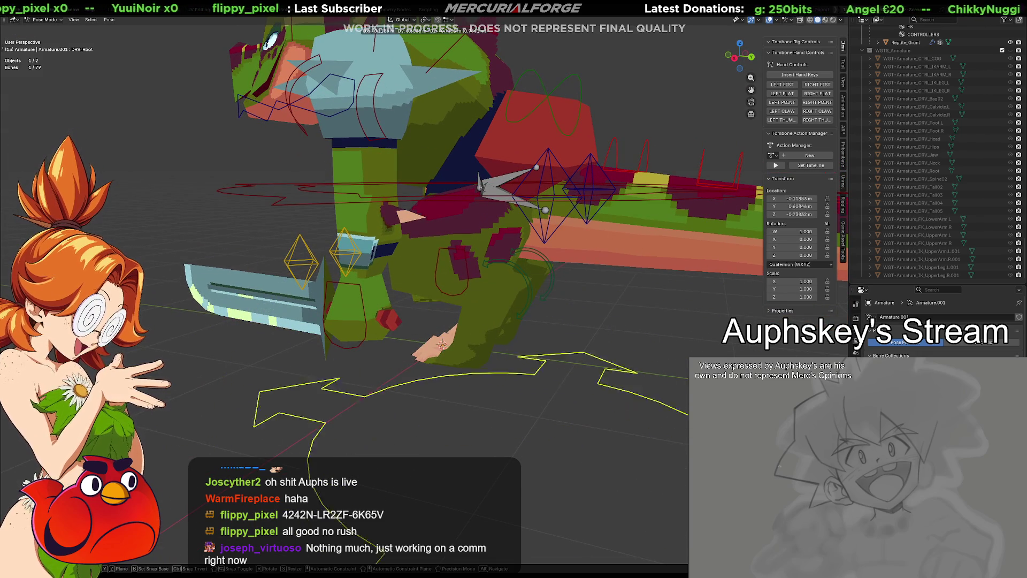
right_click(588, 423)
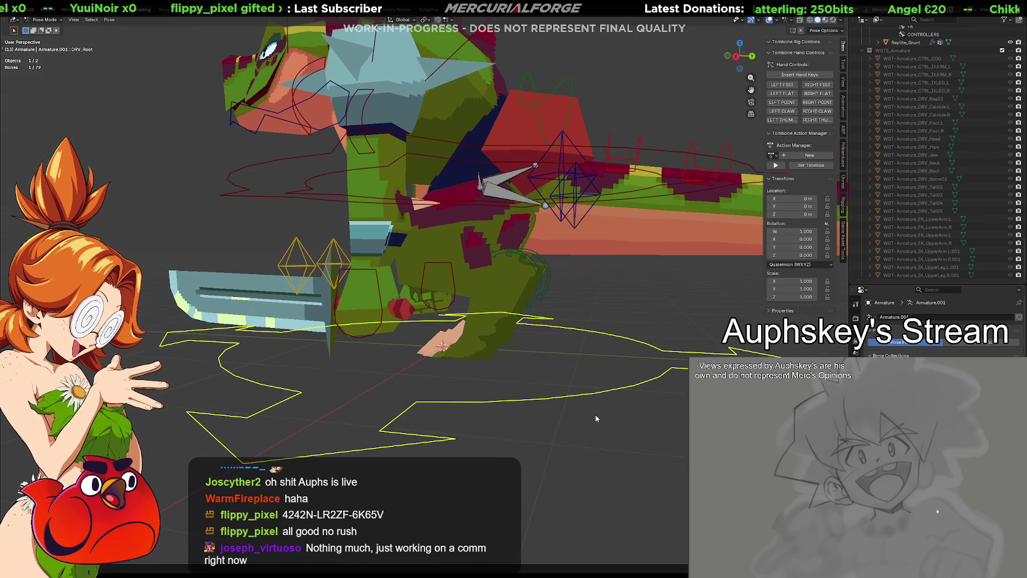
mouse_move(589, 411)
middle_mouse_down()
mouse_move(640, 413)
mouse_move(559, 422)
middle_mouse_up()
Unhide the deform bones with Alt+H and select the Root bone.
key("alt+h")
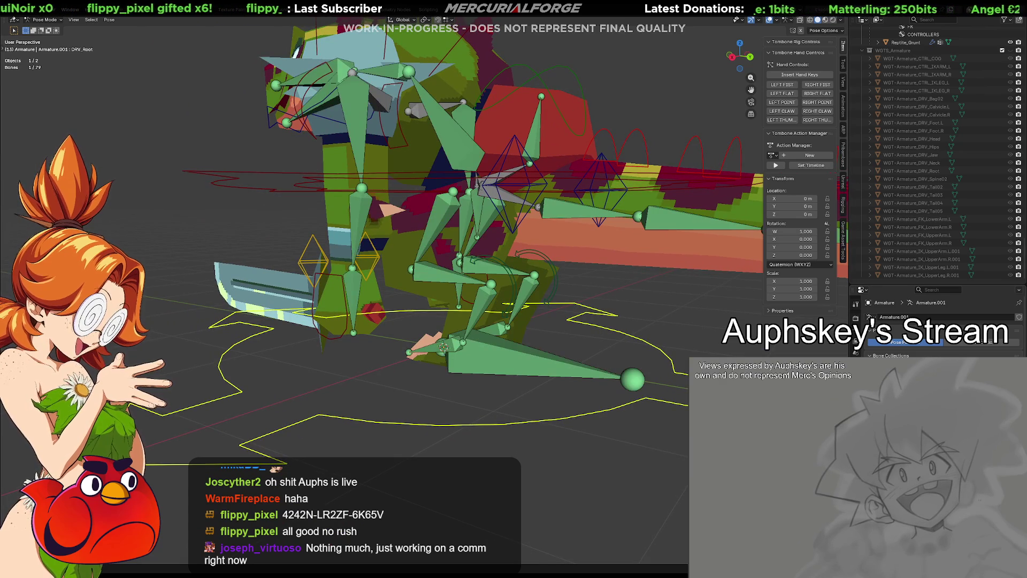
left_click(586, 374)
left_click(628, 332)
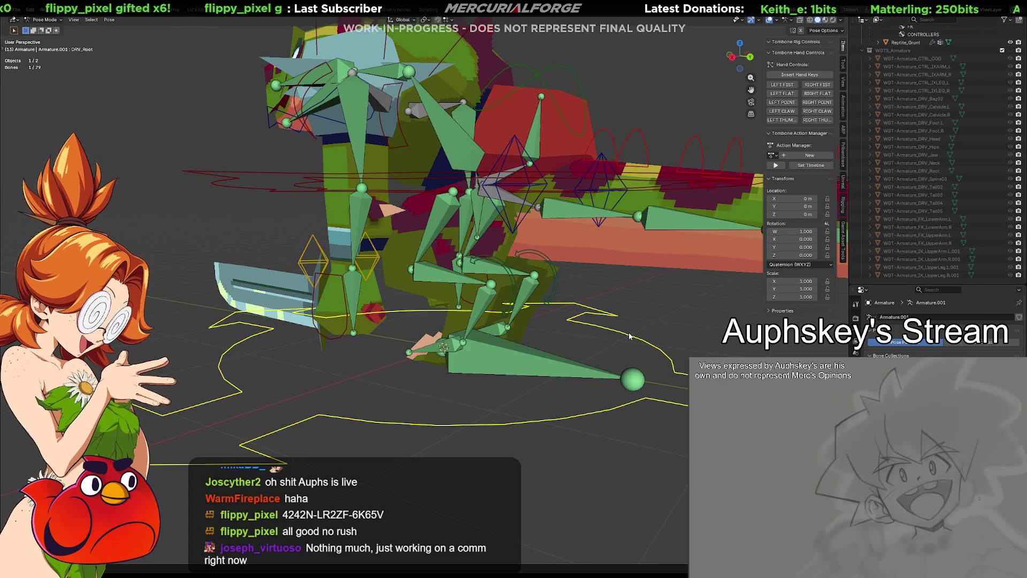
left_click(503, 359)
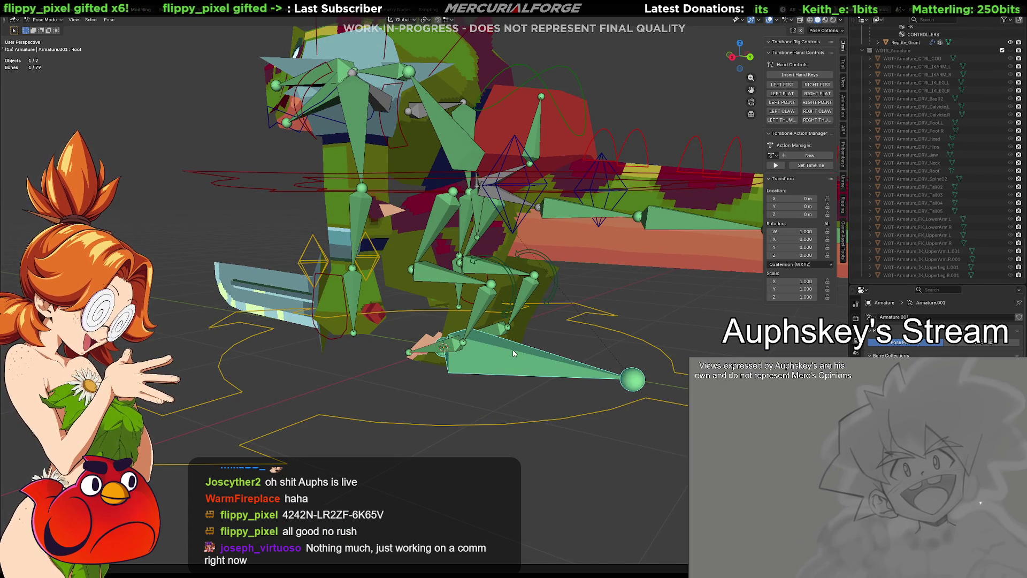
middle_click_drag(503, 359, 492, 357)
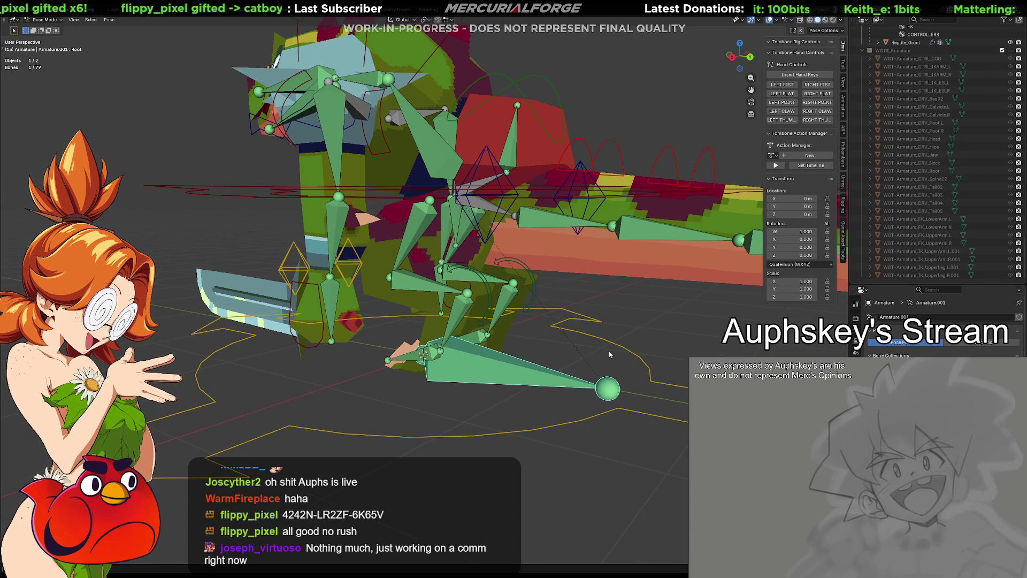
scroll(898, 223, "up", 10)
scroll(931, 110, "down", 10)
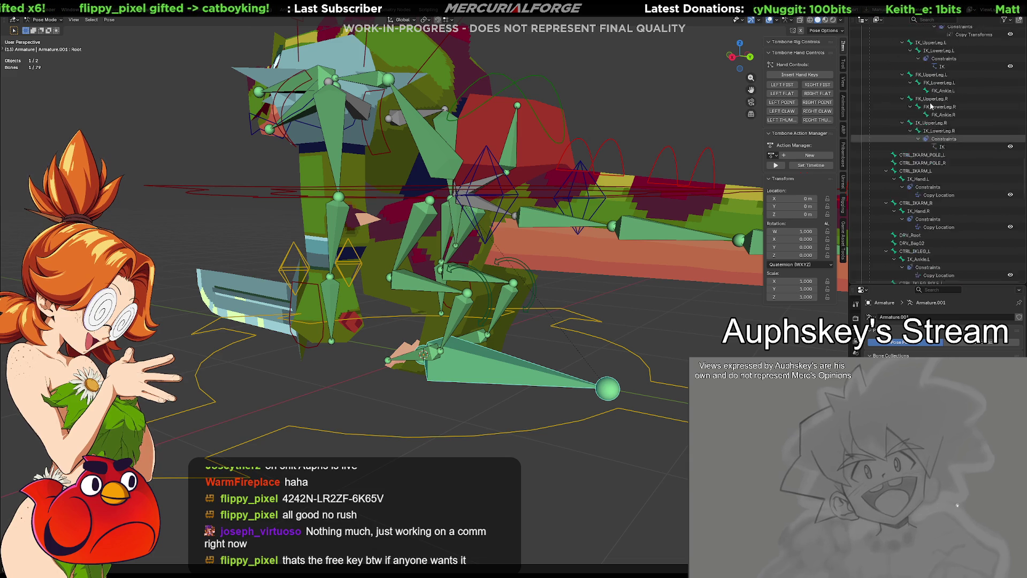
scroll(919, 127, "up", 10)
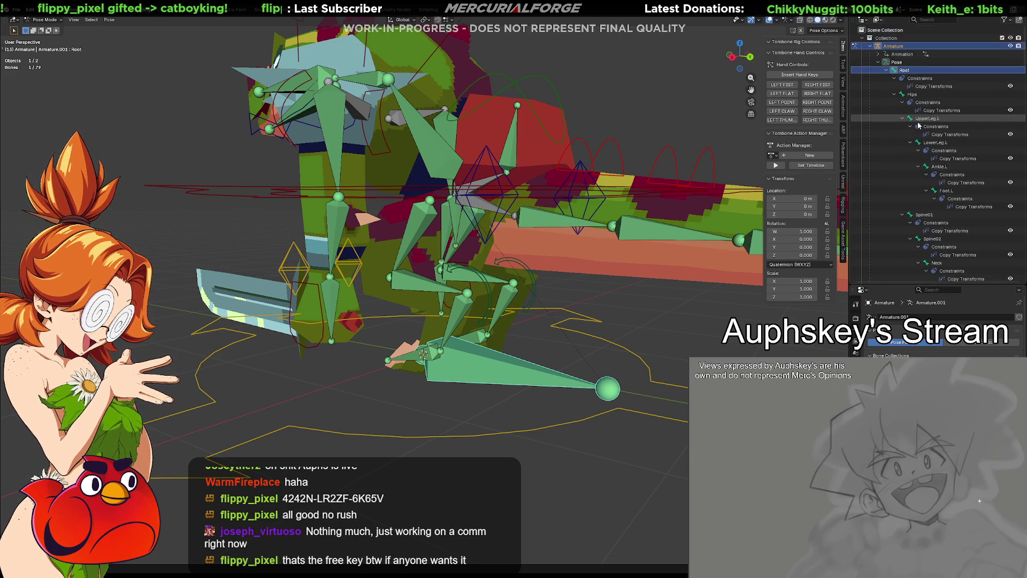
scroll(923, 94, "down", 10)
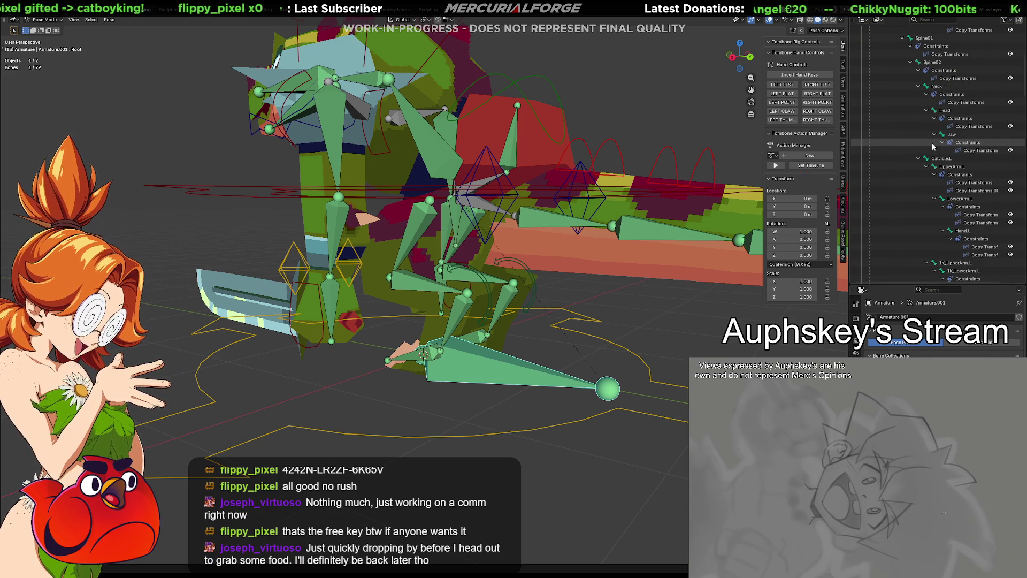
scroll(931, 143, "down", 3)
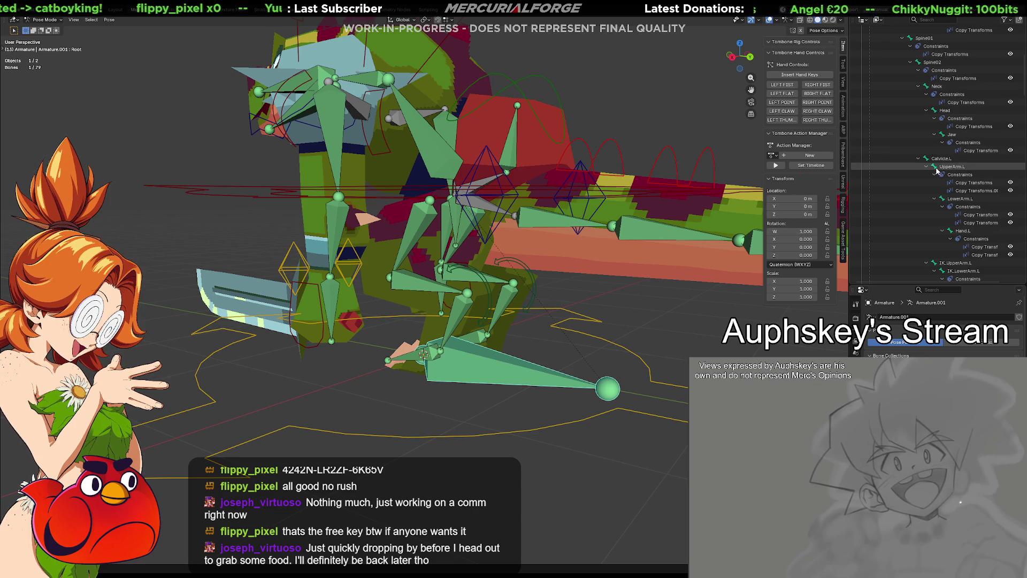
scroll(944, 200, "down", 15)
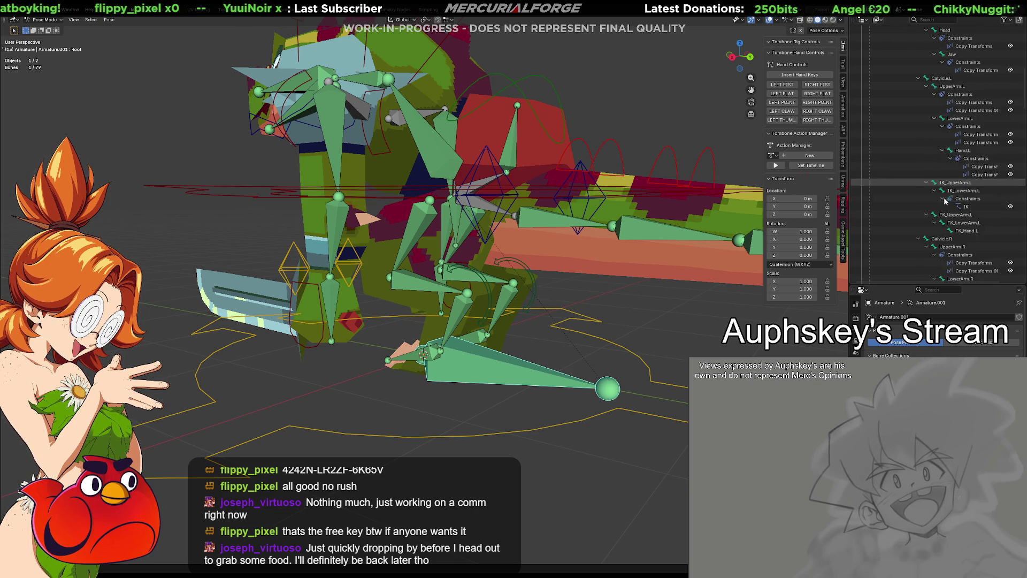
scroll(944, 200, "down", 10)
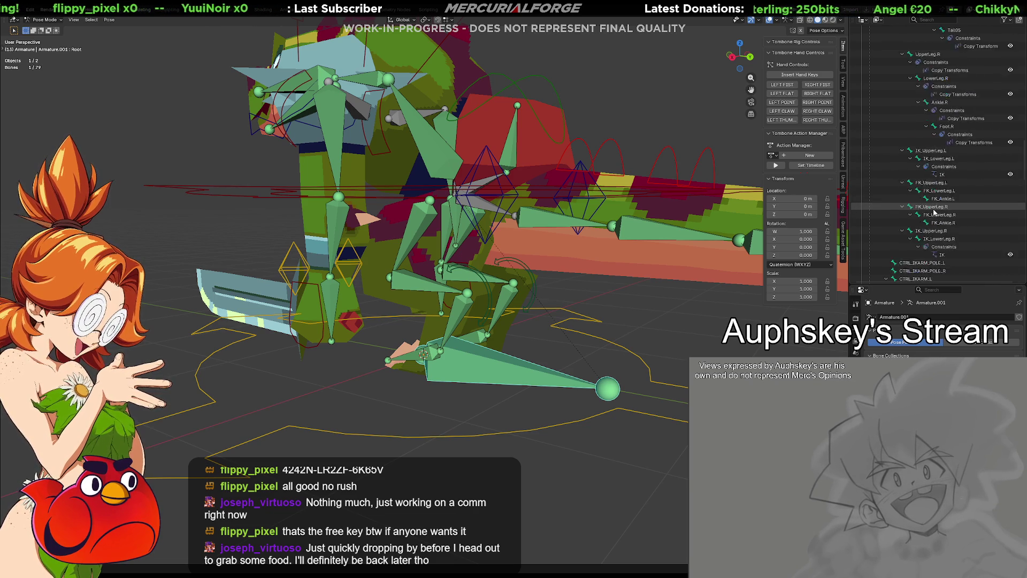
scroll(933, 193, "down", 12)
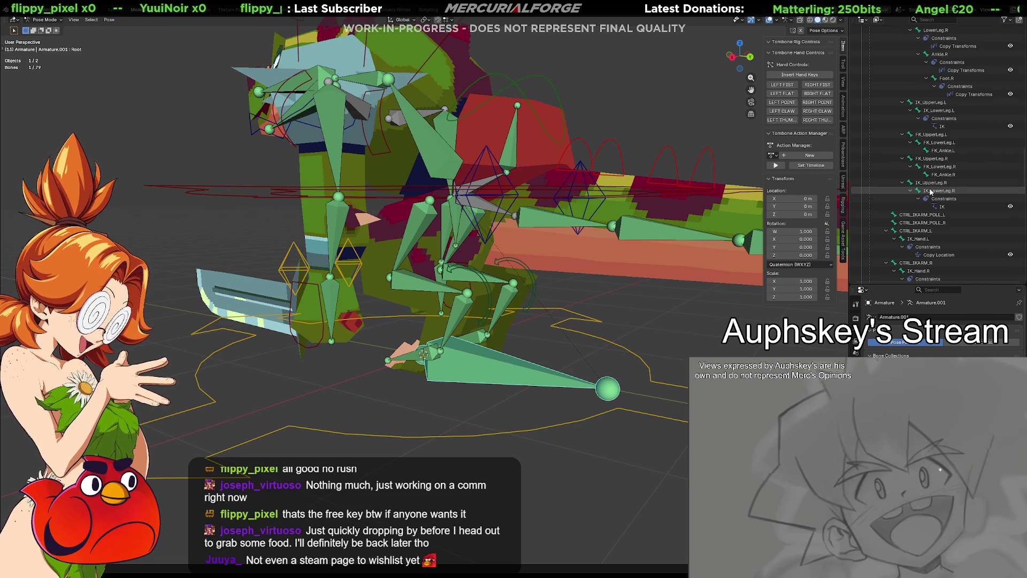
scroll(940, 166, "down", 2)
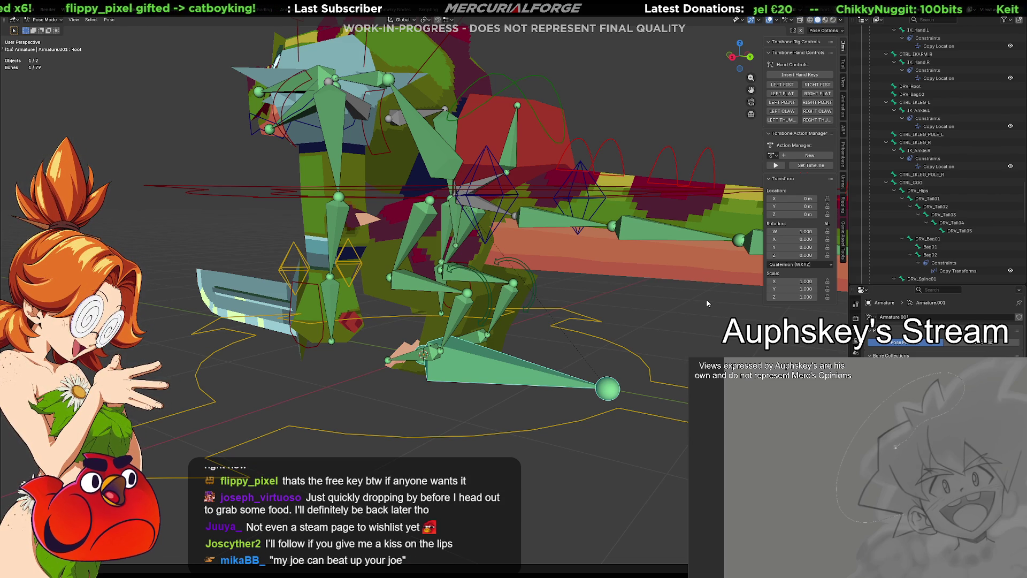
scroll(910, 216, "down", 5)
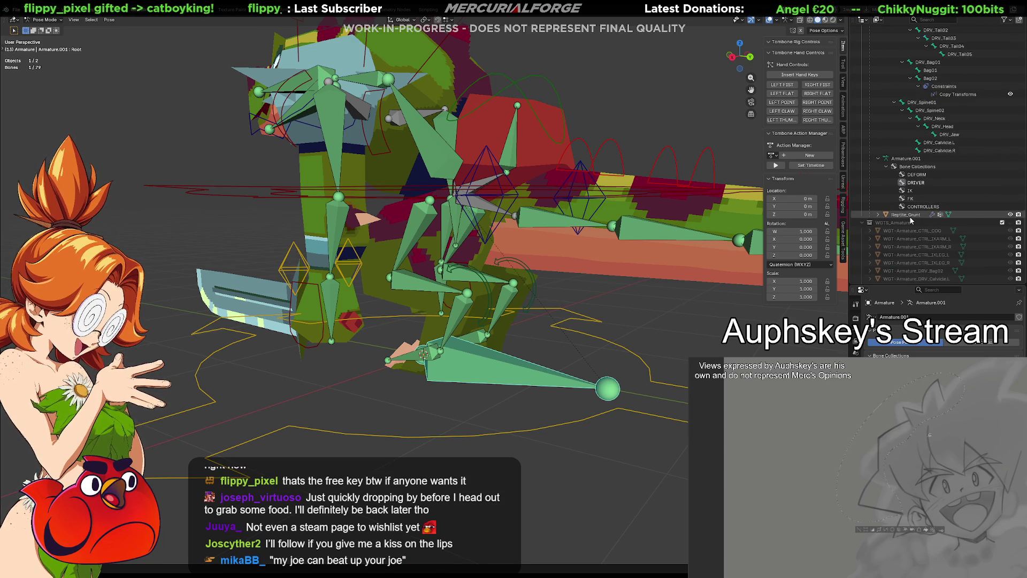
scroll(911, 216, "up", 8)
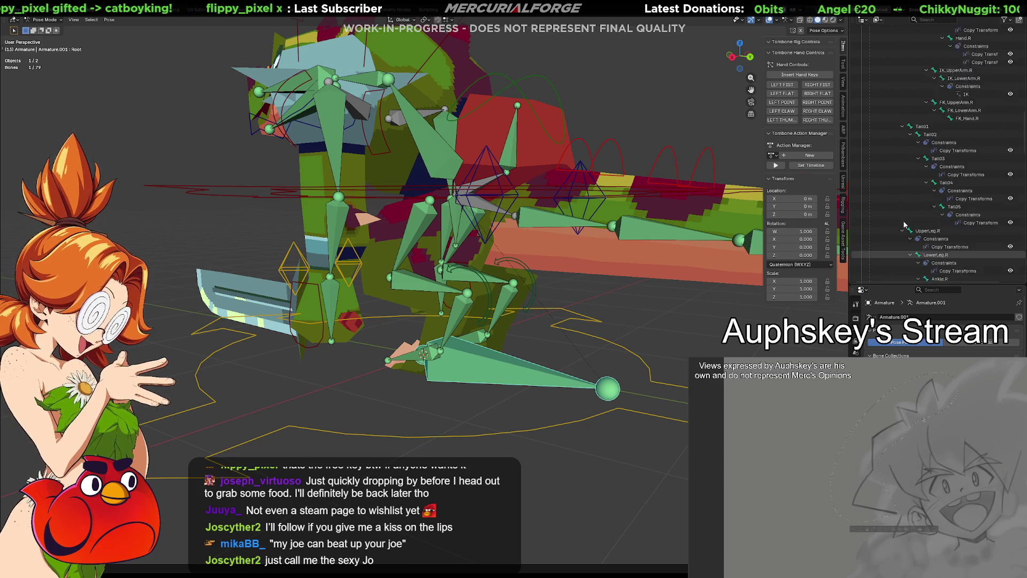
scroll(905, 221, "up", 8)
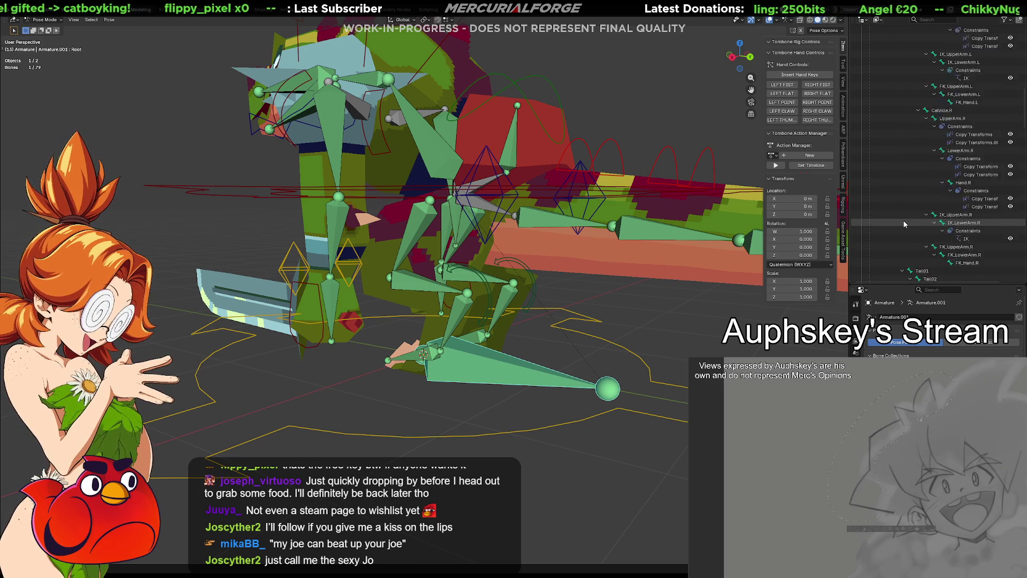
scroll(907, 212, "up", 10)
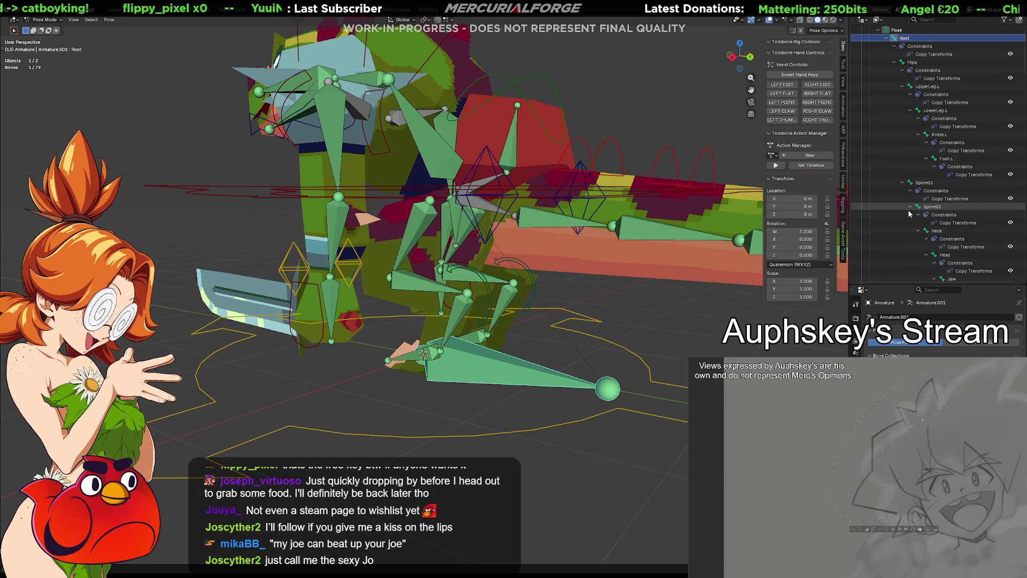
scroll(907, 208, "down", 15)
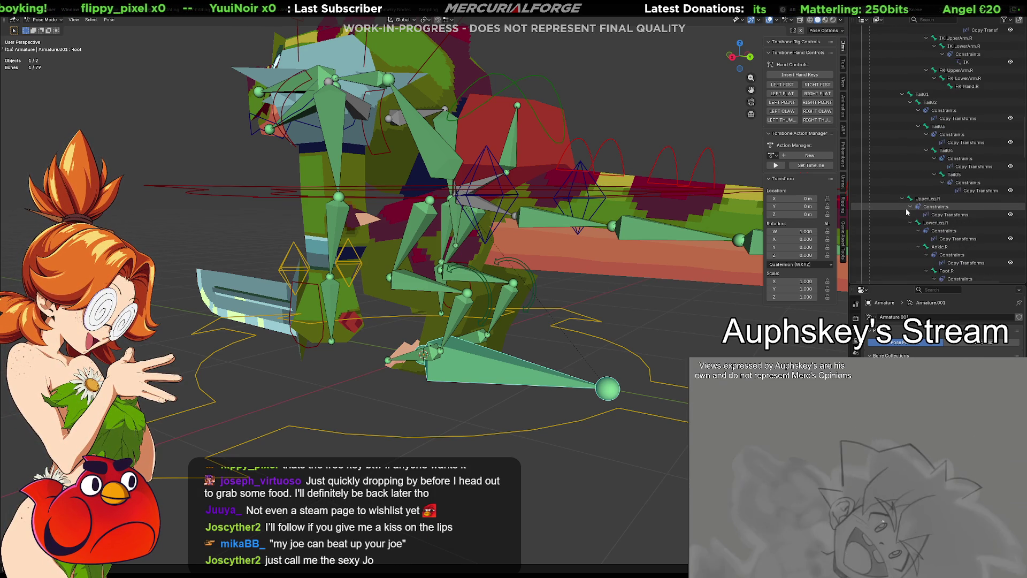
scroll(906, 207, "down", 5)
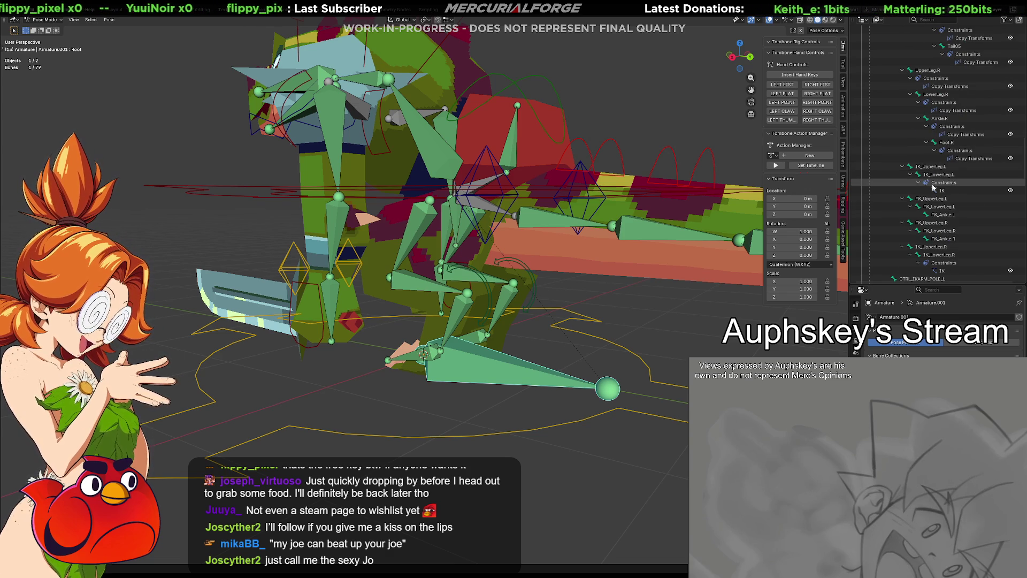
scroll(931, 235, "down", 10)
scroll(931, 240, "up", 15)
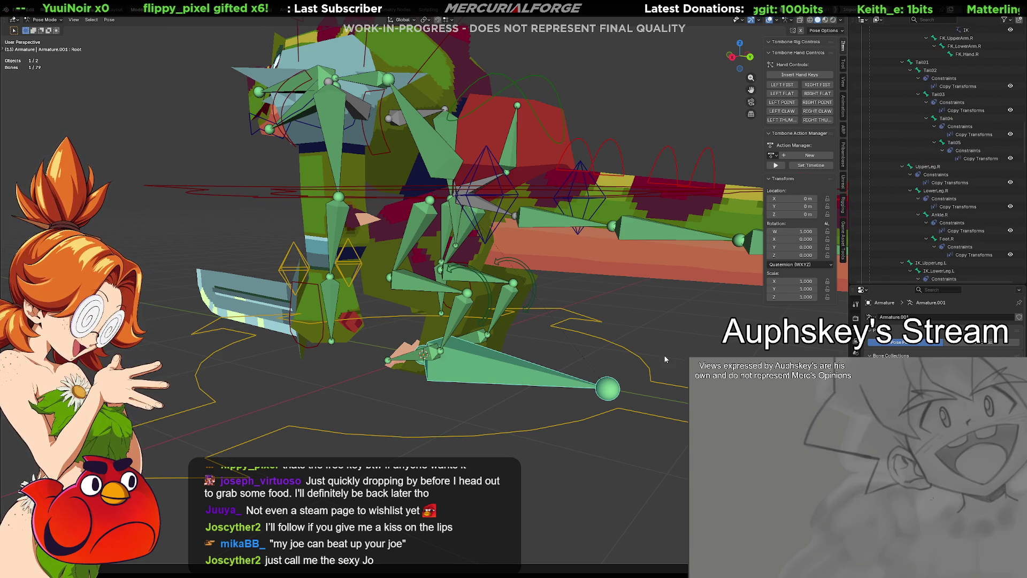
left_click(509, 368)
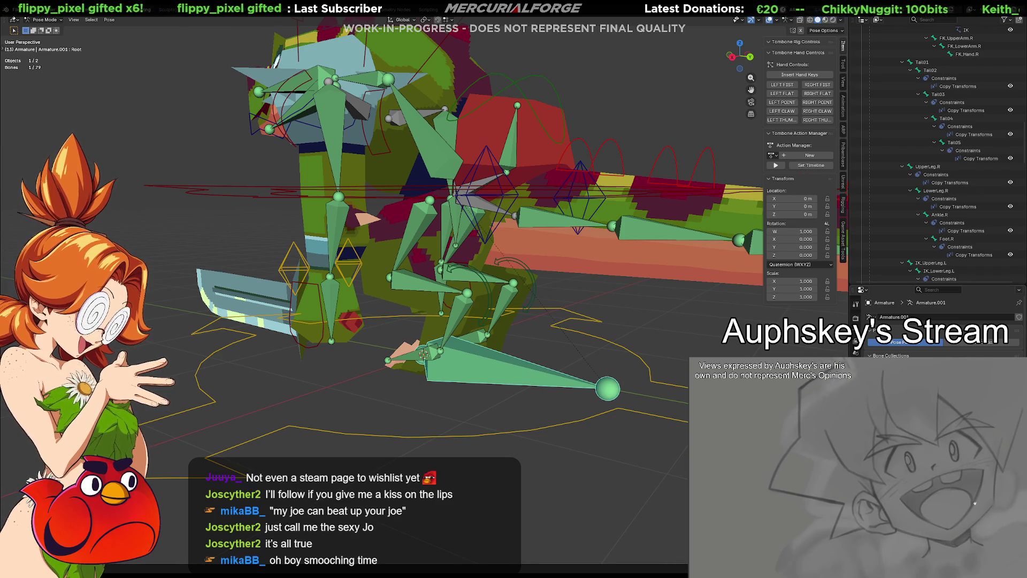
Preview the rig's animation, then add the Hips bone to the selection and bring up Set Parent To.
key("h")
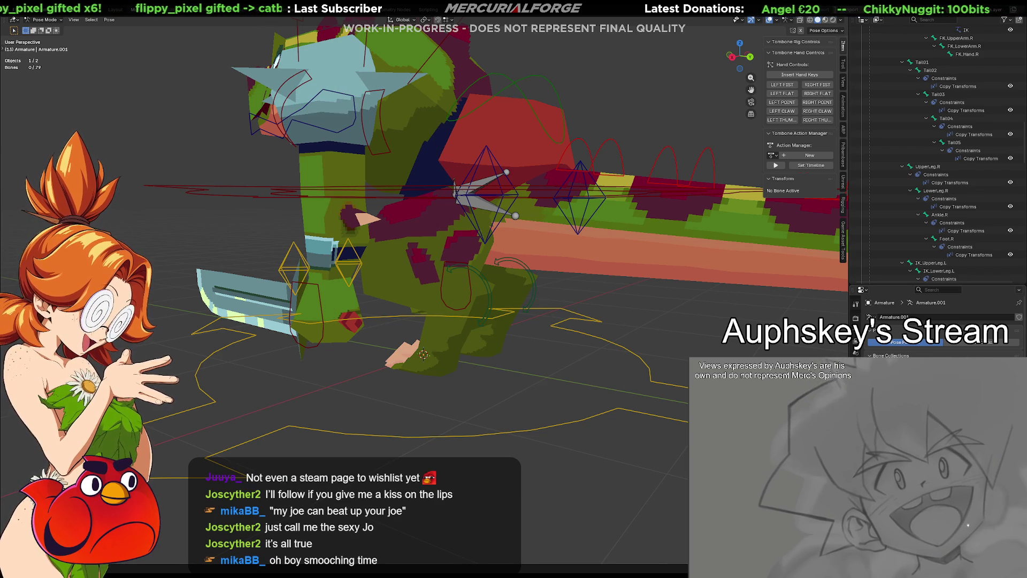
key("ctrl+z")
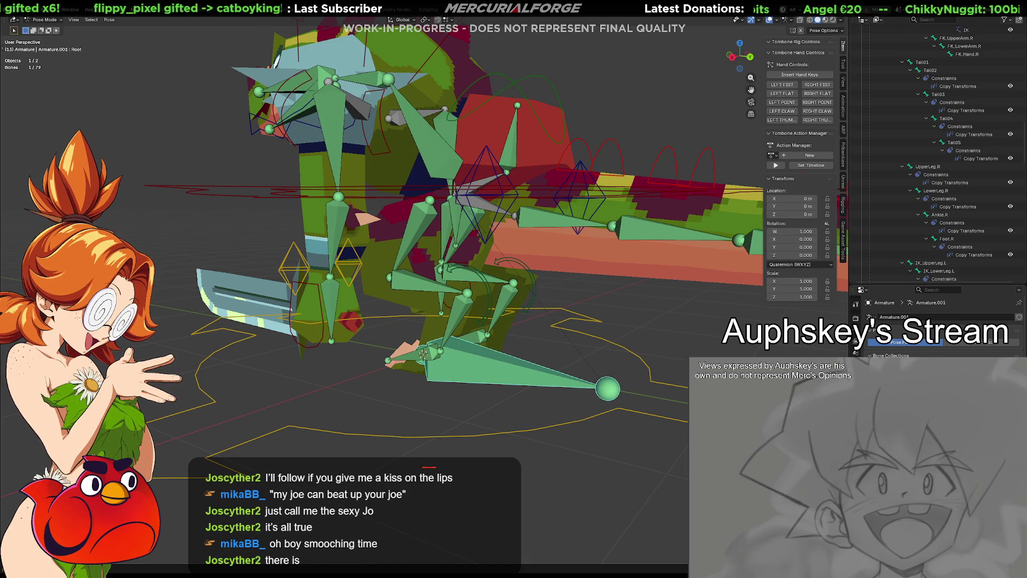
mouse_move(539, 360)
middle_mouse_down()
mouse_move(516, 408)
mouse_move(612, 396)
middle_mouse_up()
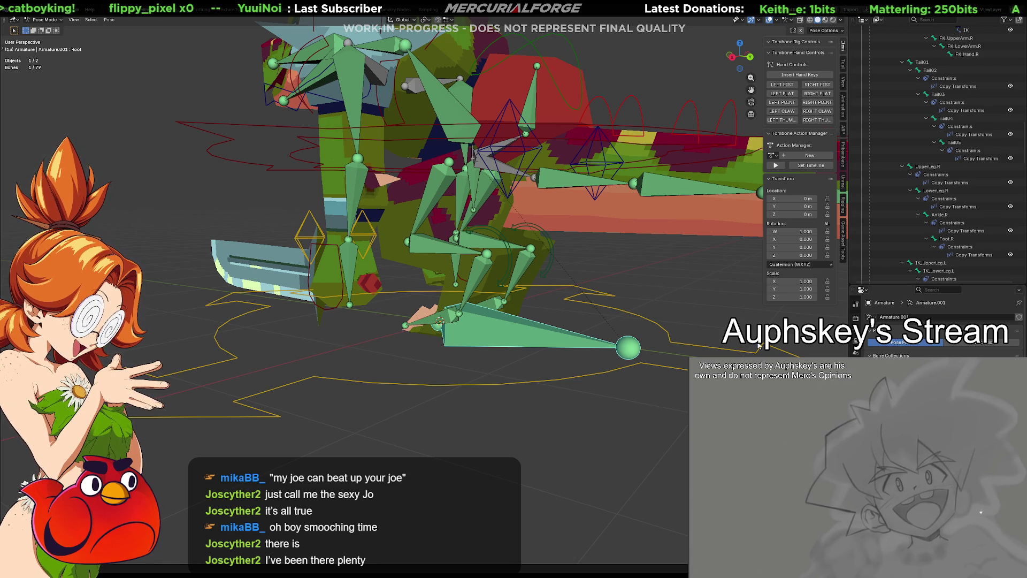
key("space")
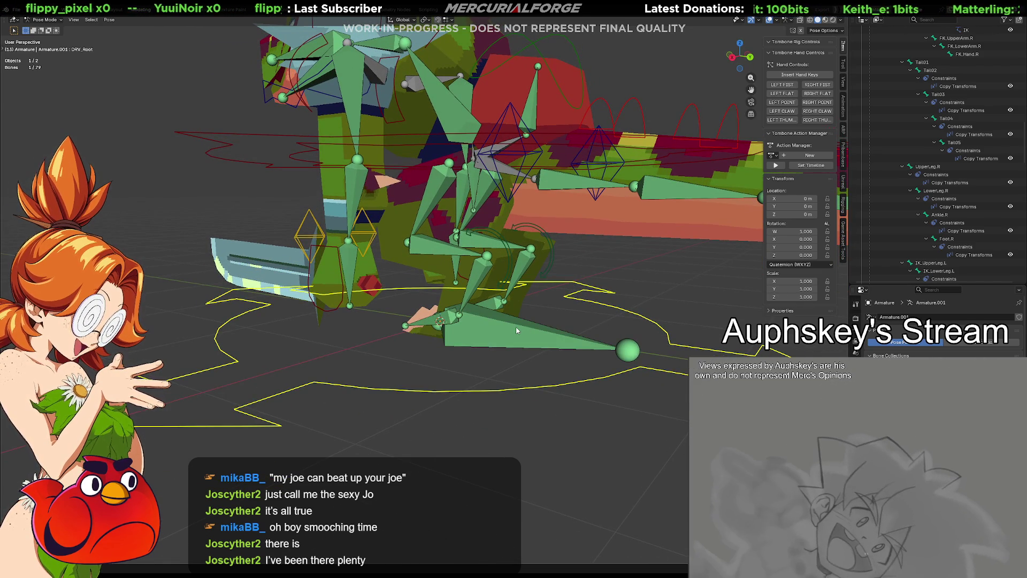
left_click(473, 178, "shift")
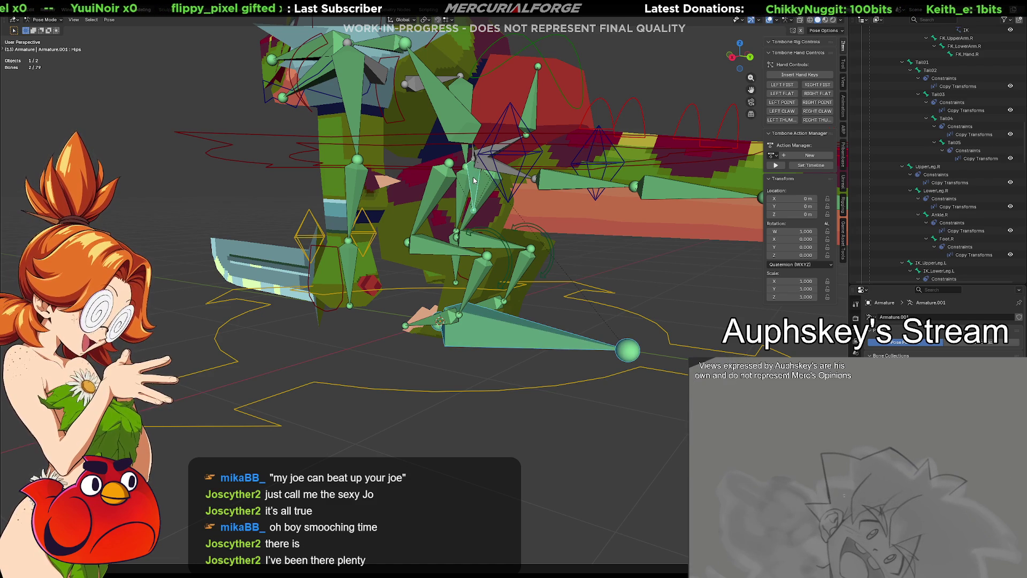
key("ctrl+p")
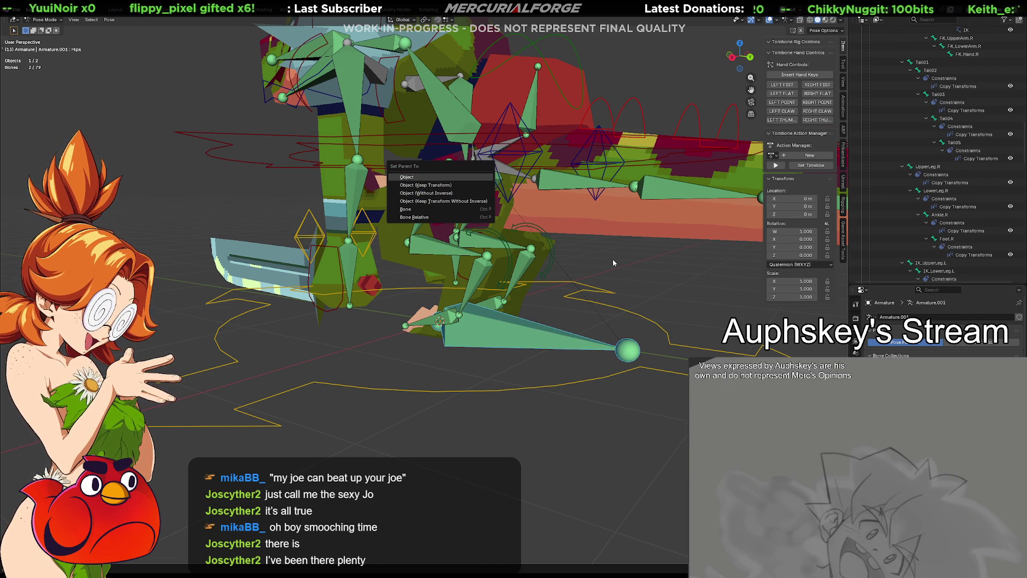
Dismiss the parenting menu and toggle the armature between Edit Mode and Pose Mode.
key("Escape")
key("Tab")
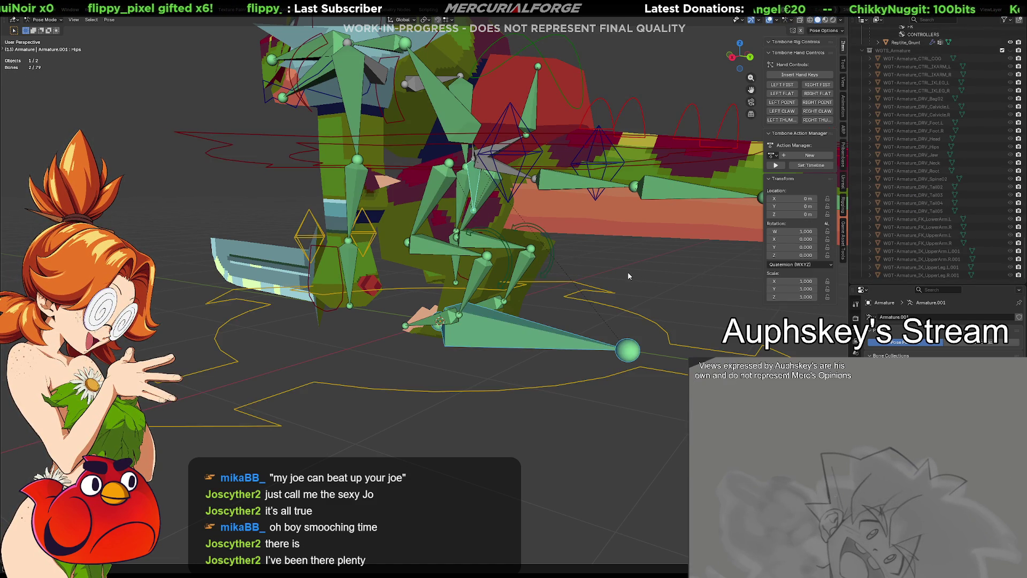
key("Tab")
key("ctrl+Tab")
left_click(548, 336)
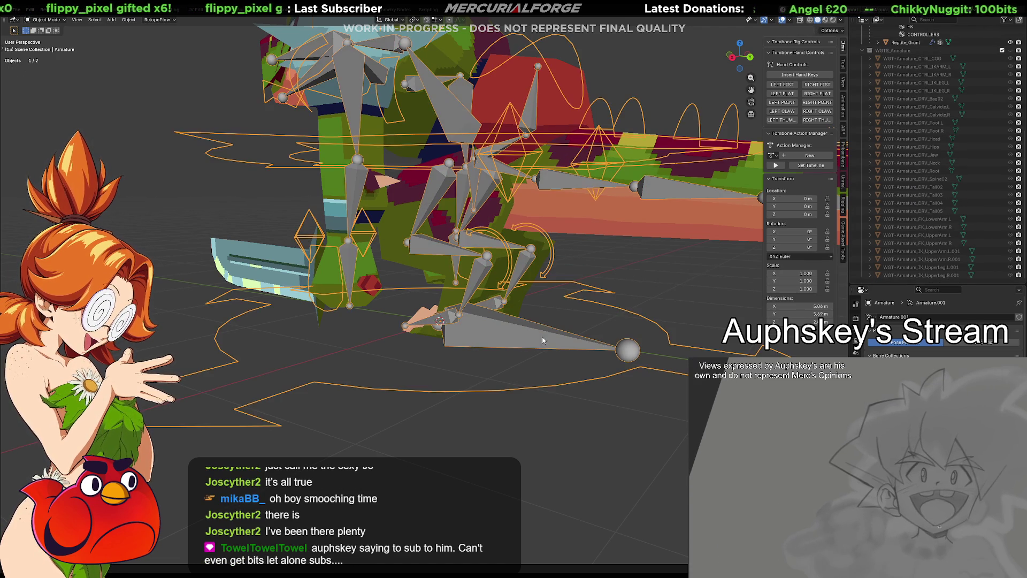
key("Tab")
key("ctrl+Tab")
left_click(718, 315)
middle_click_drag(718, 315, 498, 198)
Parent the selected bones with Keep Offset, then select DRV_Root and undo a trial duplicate.
key("ctrl+p")
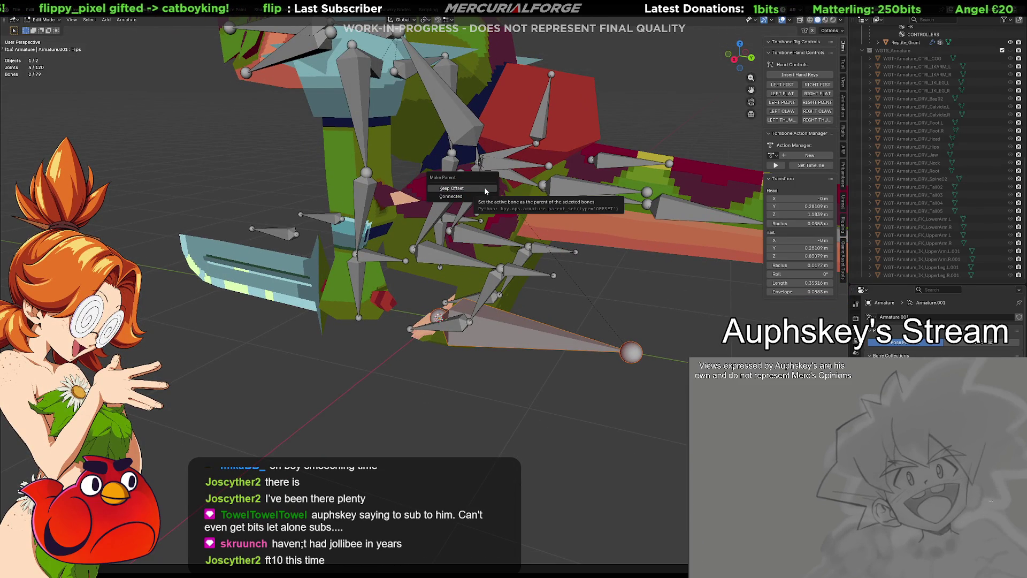
left_click(451, 188)
key("alt+a")
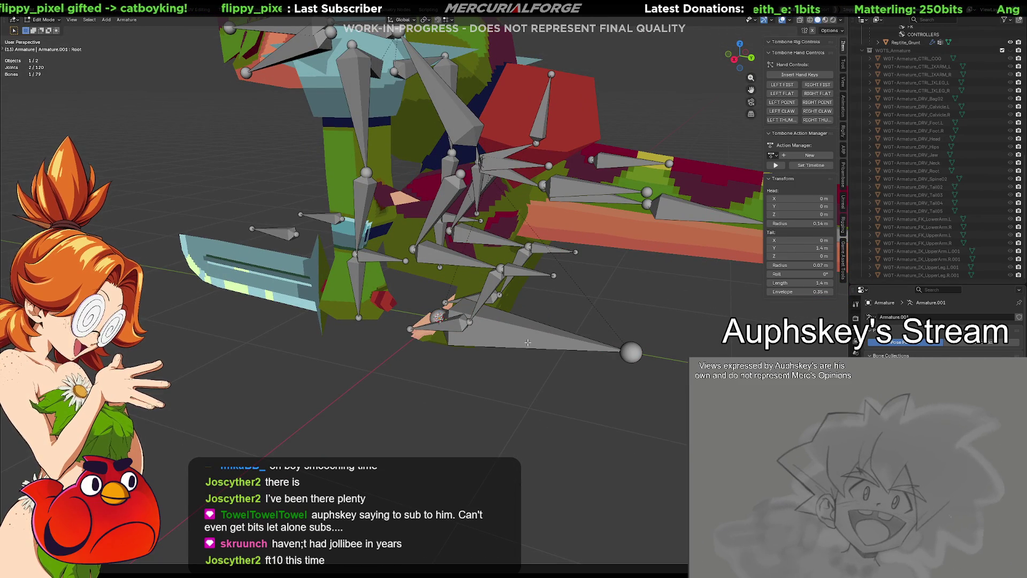
left_click(522, 334)
middle_click_drag(522, 333, 510, 343)
key("shift+d")
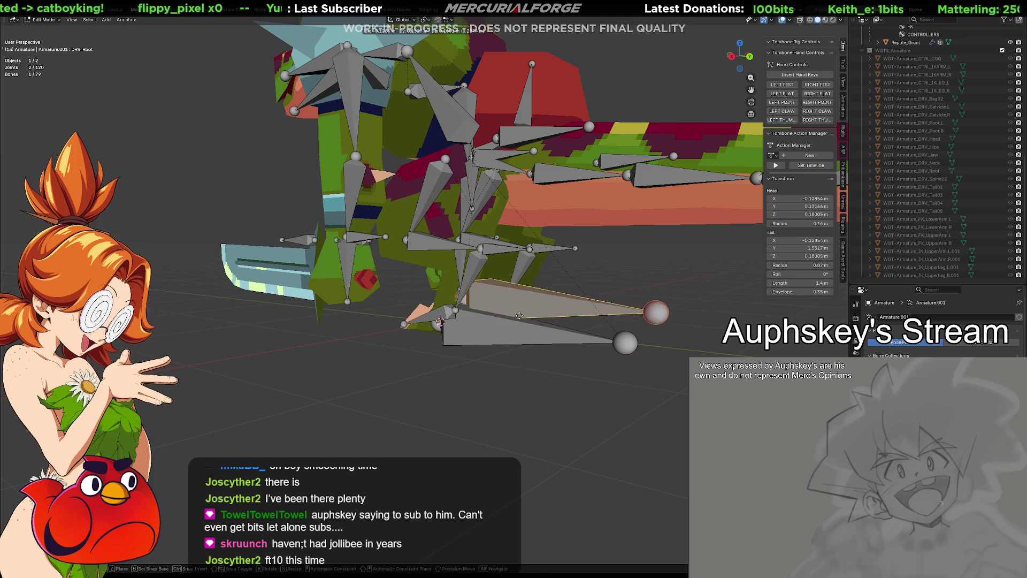
left_click(586, 331)
key("ctrl+z")
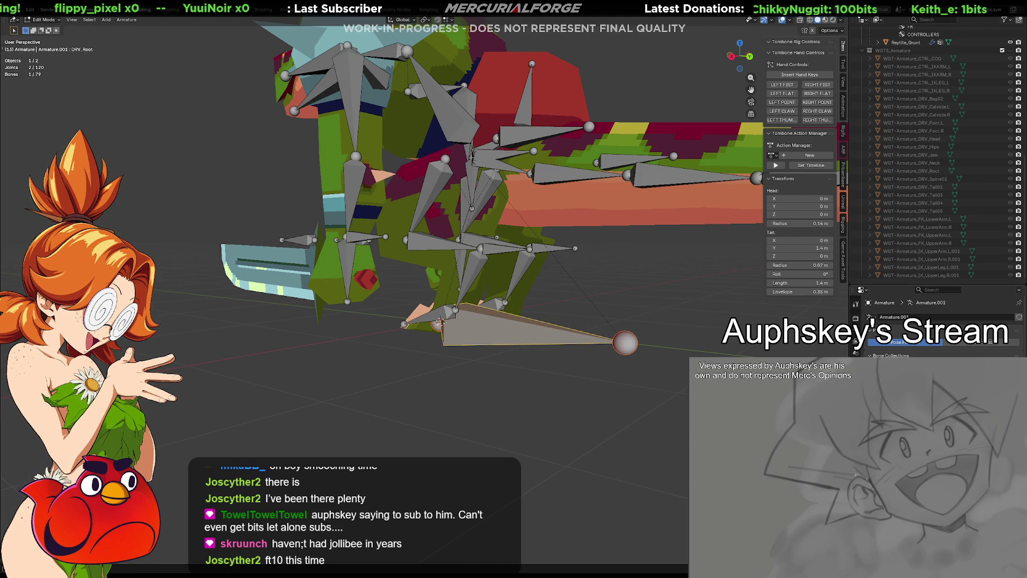
Return the armature to Object Mode and reselect it.
key("Tab")
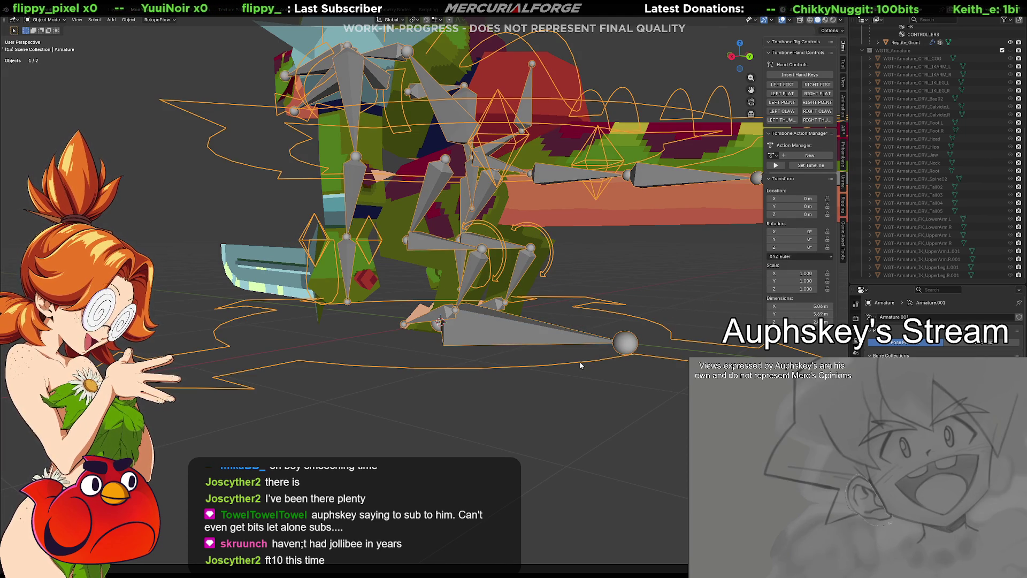
left_click(566, 358)
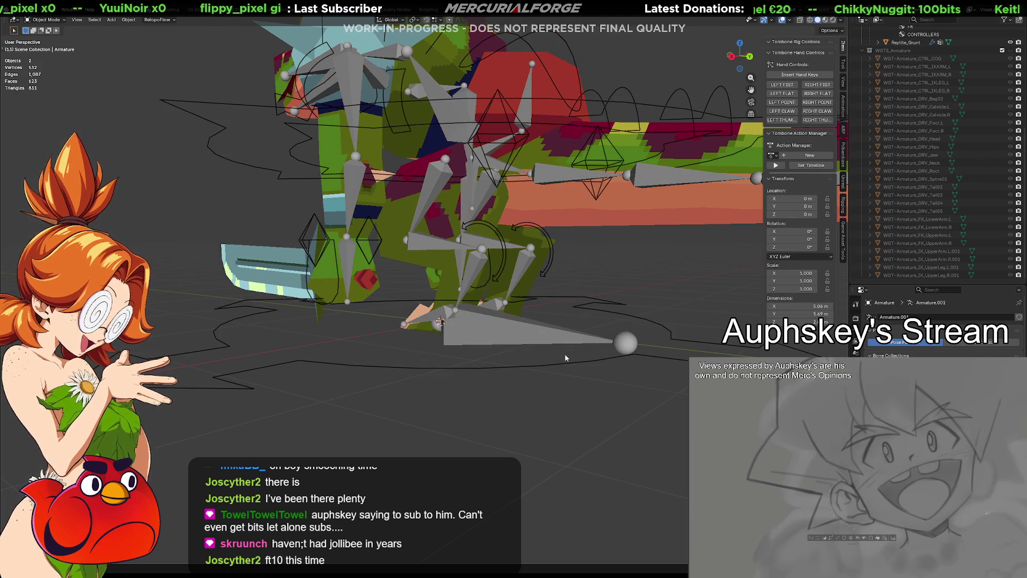
left_click(560, 363)
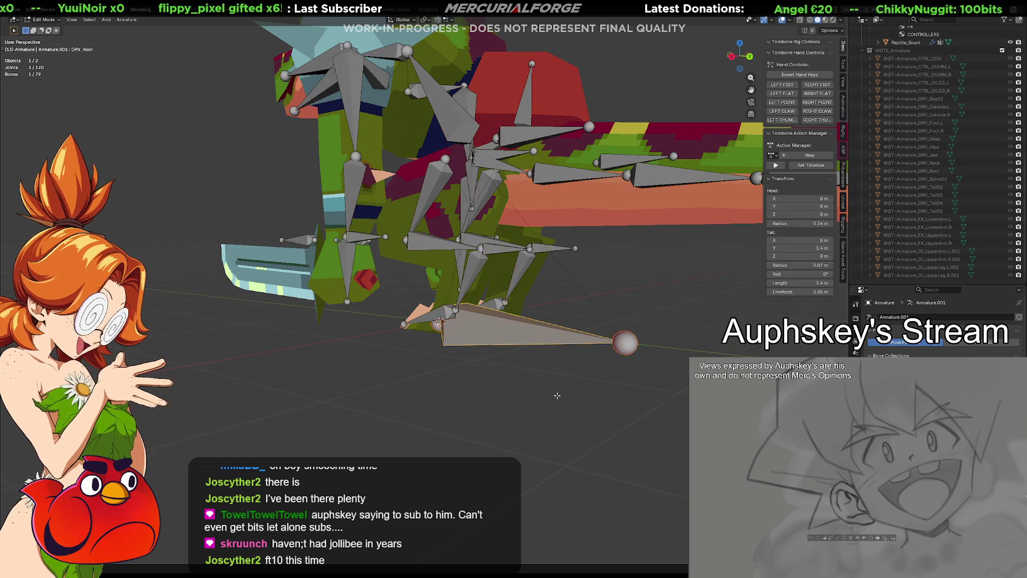
key("ctrl+Tab")
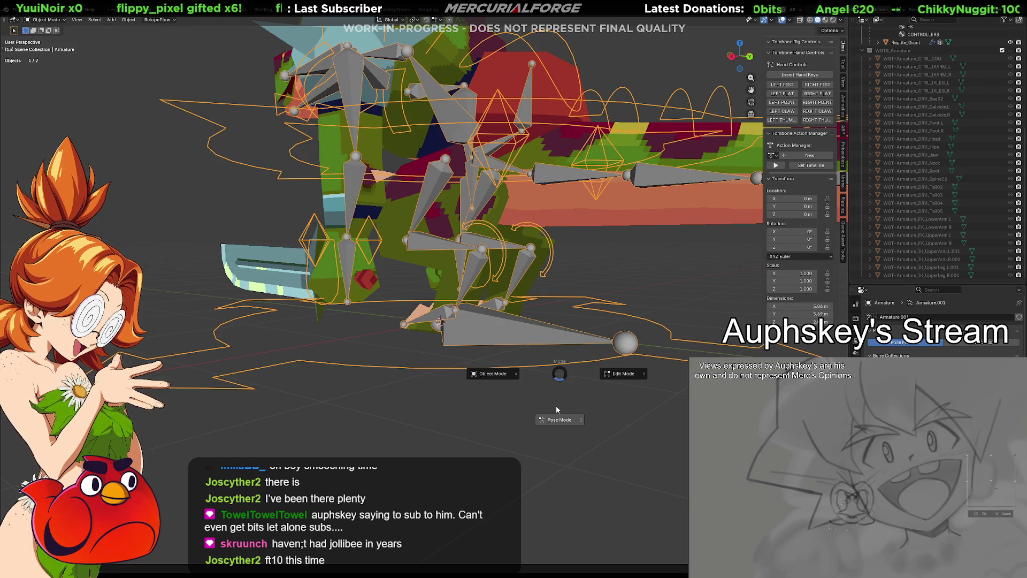
Switch the armature to Pose Mode and add the Root bone to the DRV_Root selection.
left_click(556, 405)
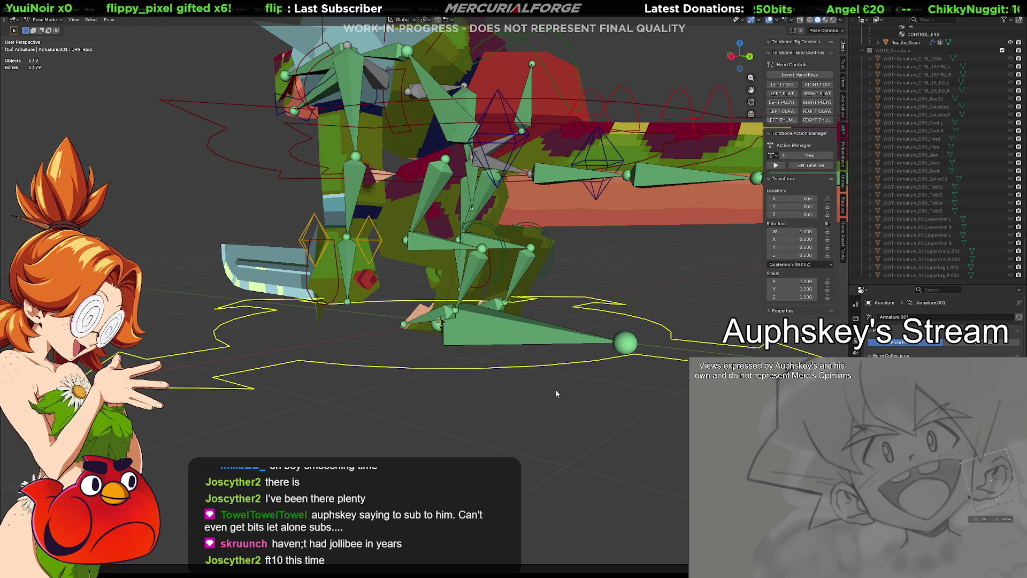
left_click(533, 341, "shift")
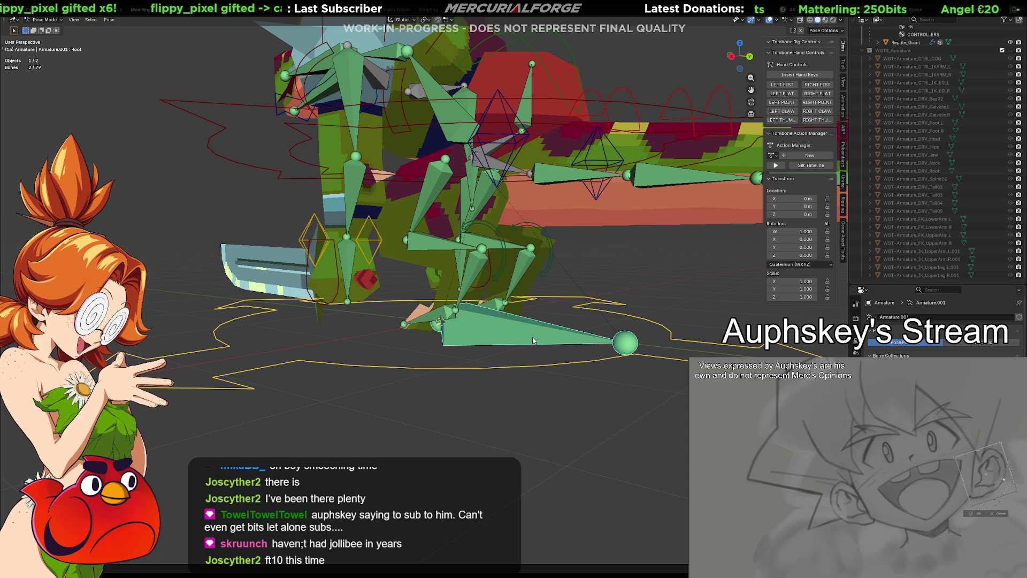
right_click(533, 341)
key("Escape")
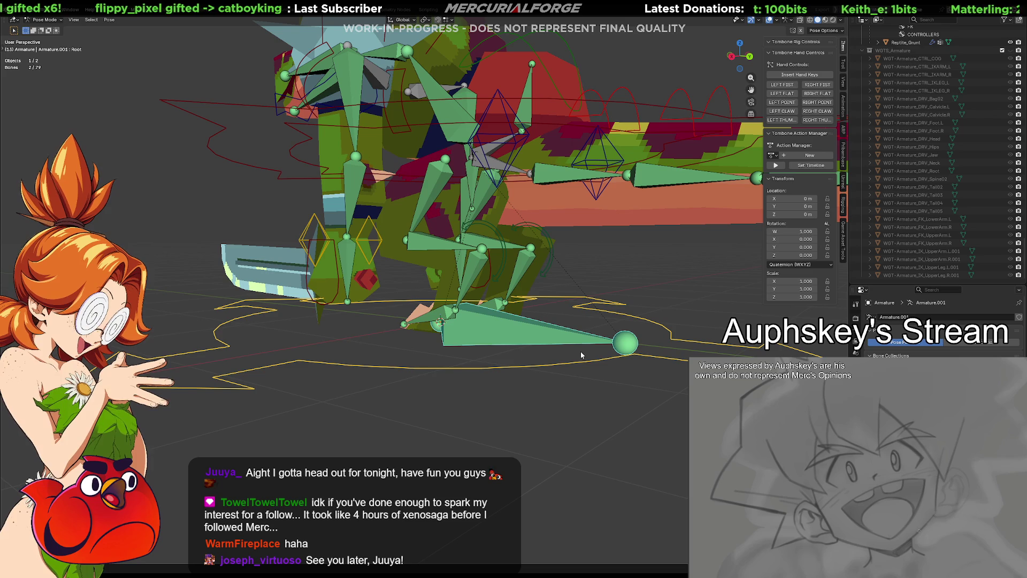
mouse_move(569, 364)
middle_mouse_down()
mouse_move(543, 398)
mouse_move(544, 347)
middle_mouse_up()
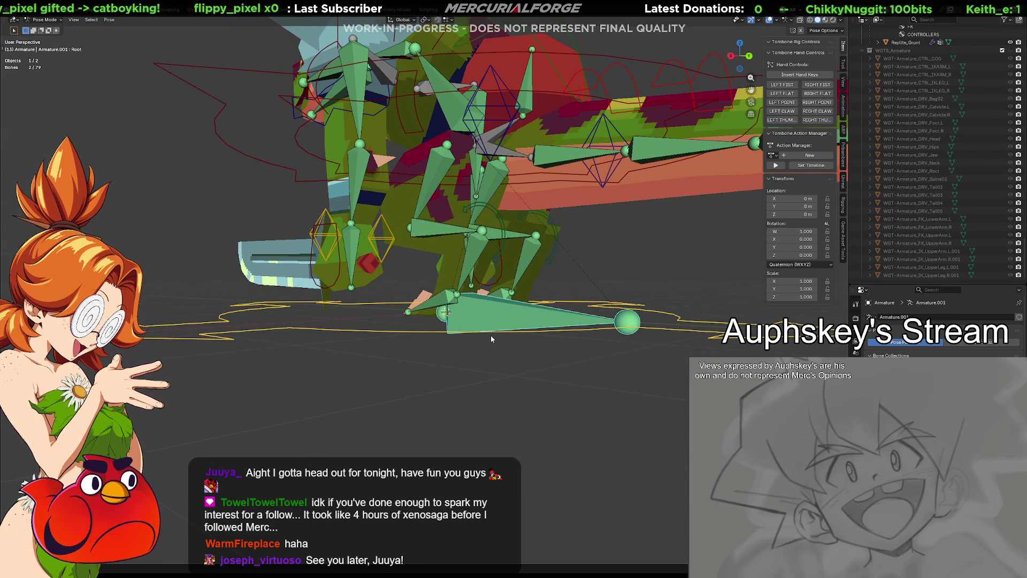
Grab DRV_Root to a new spot to check the rig follows, then clear its location to zero.
mouse_move(508, 317)
middle_mouse_down()
mouse_move(509, 358)
mouse_move(505, 341)
middle_mouse_up()
left_click(504, 380)
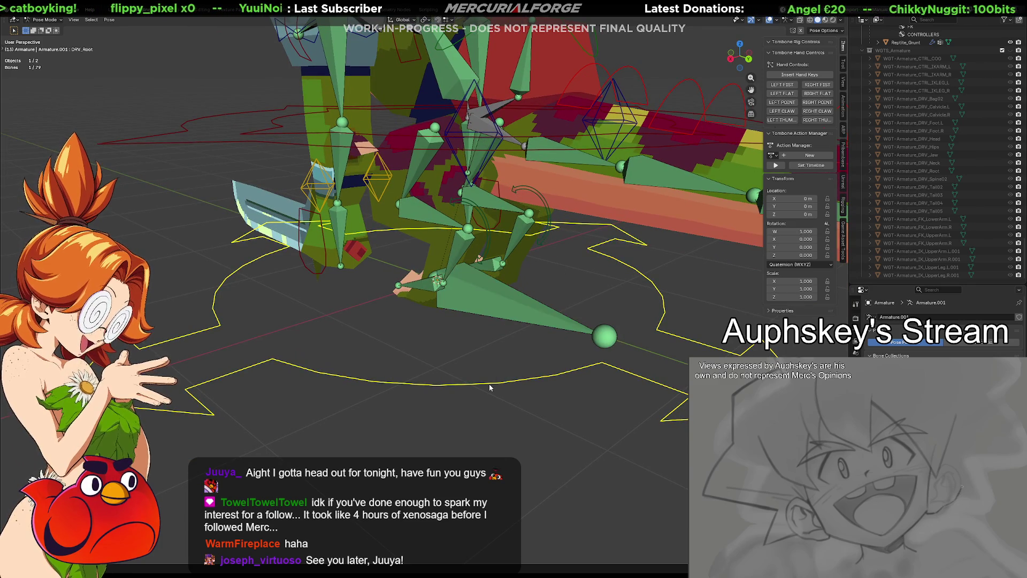
key("g")
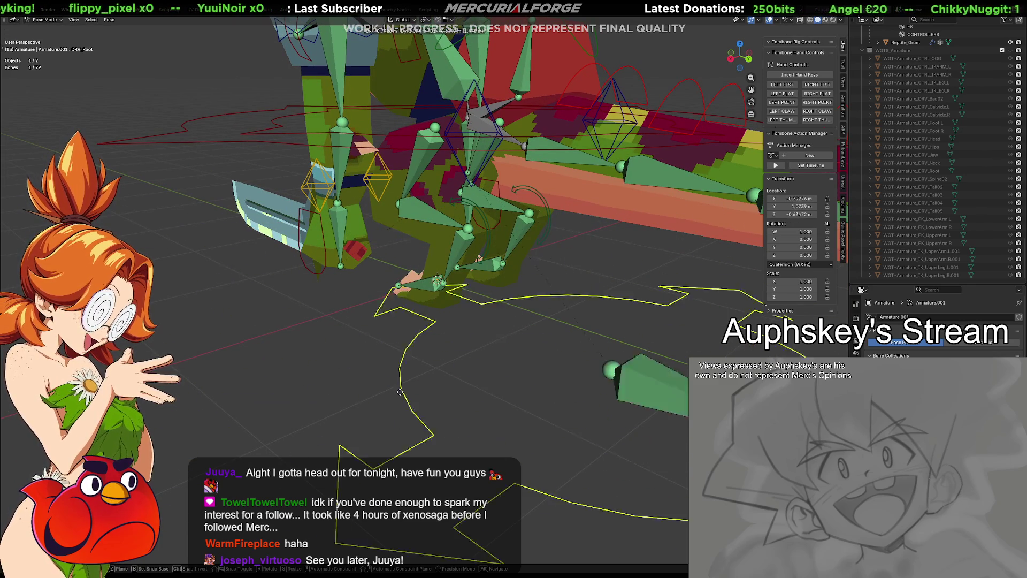
left_click(526, 438)
key("alt+g")
scroll(980, 212, "up", 6)
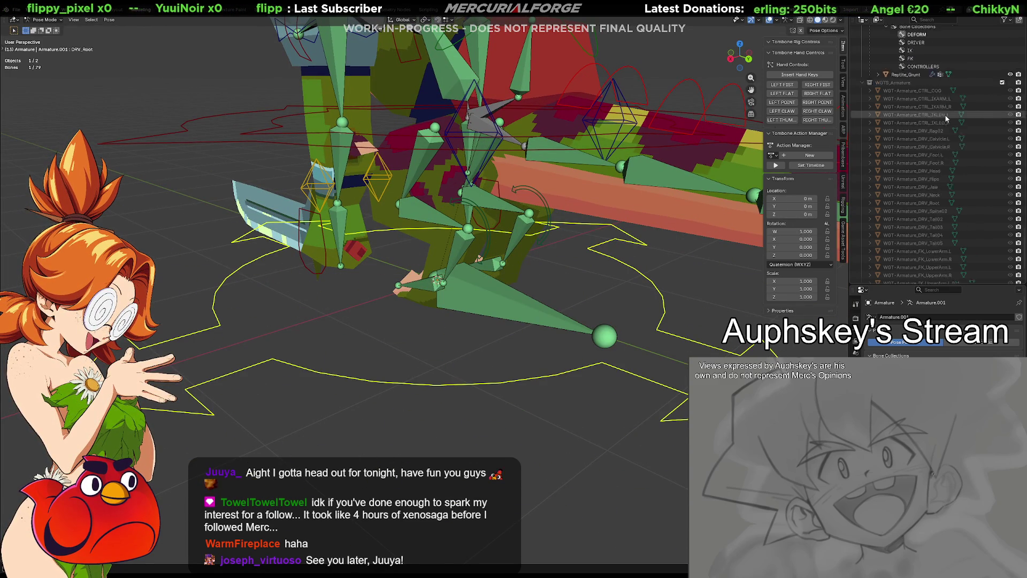
In the Outliner, expand Pose, Root and Hips to find and select DRV_Root.
scroll(980, 212, "up", 10)
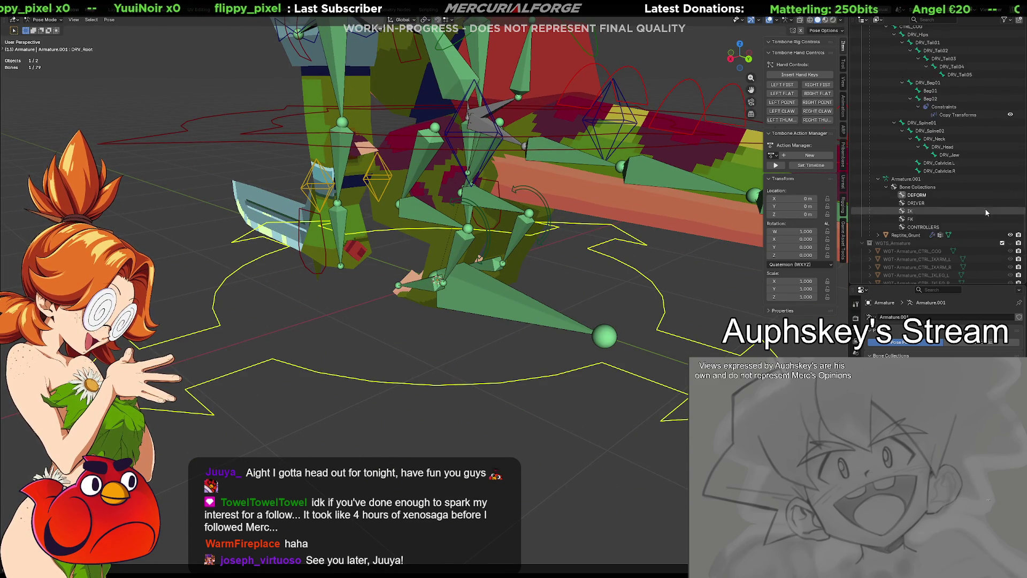
scroll(958, 139, "up", 15)
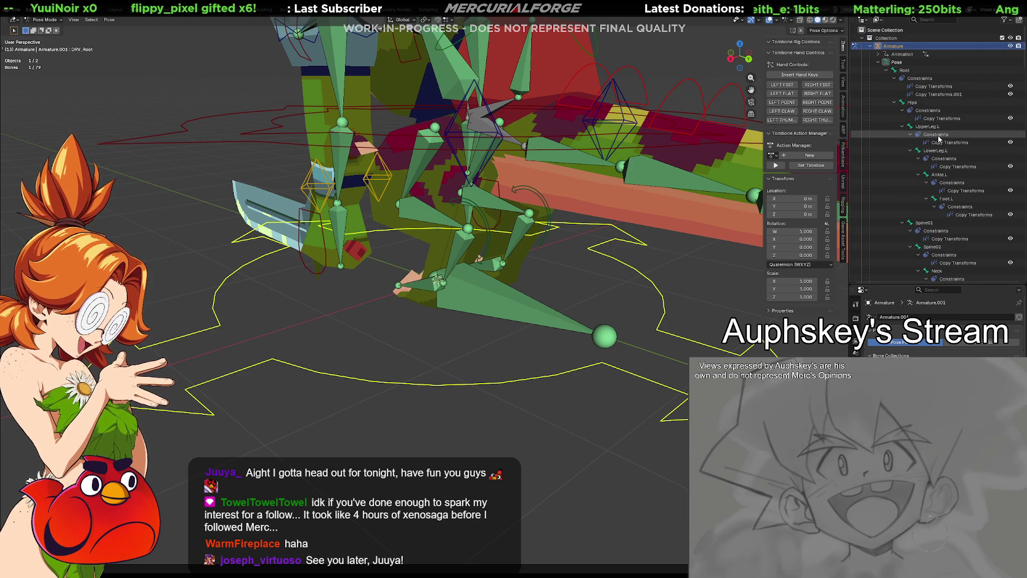
left_click(878, 63)
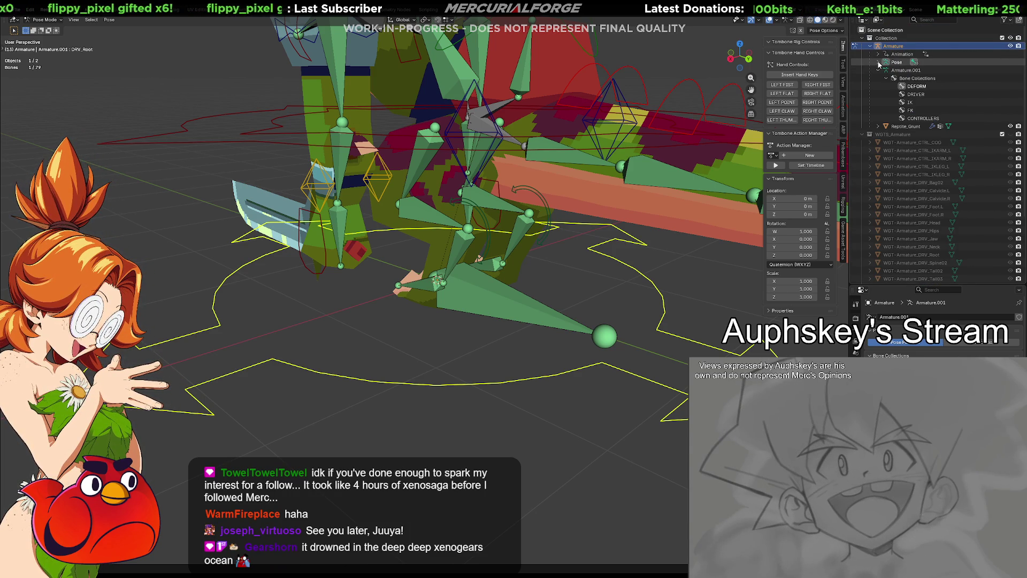
left_click(878, 63)
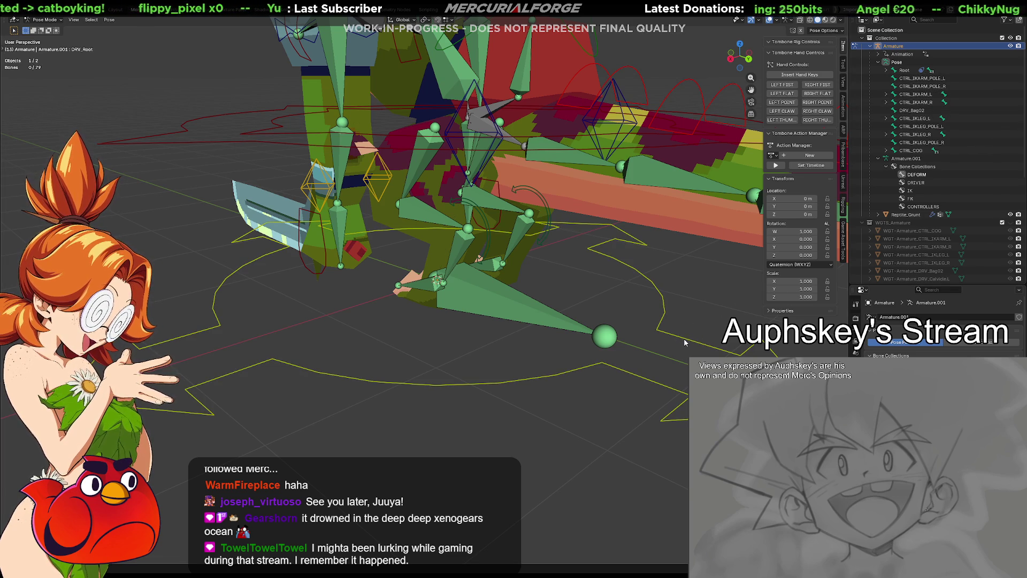
left_click(886, 71)
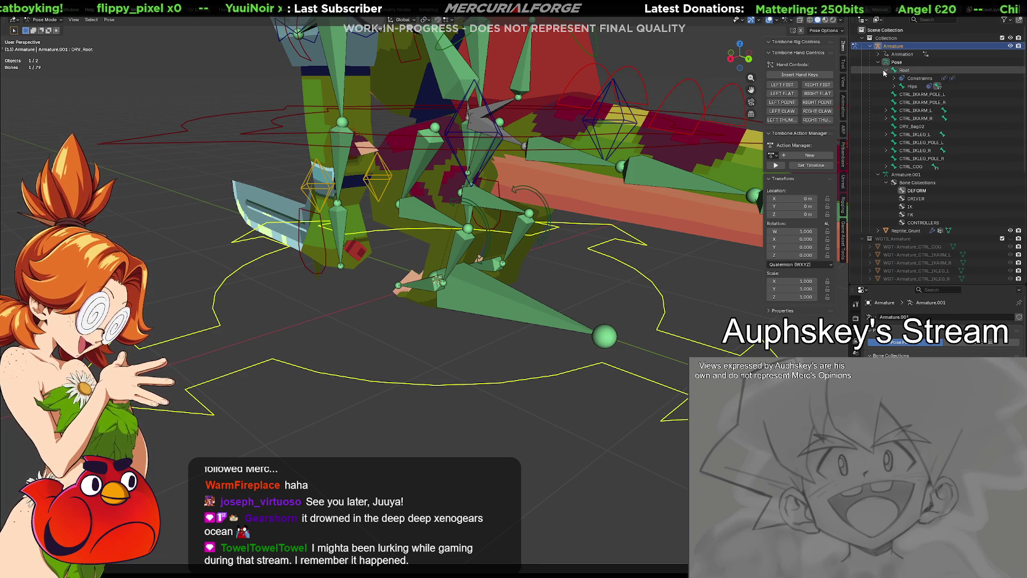
left_click(894, 86)
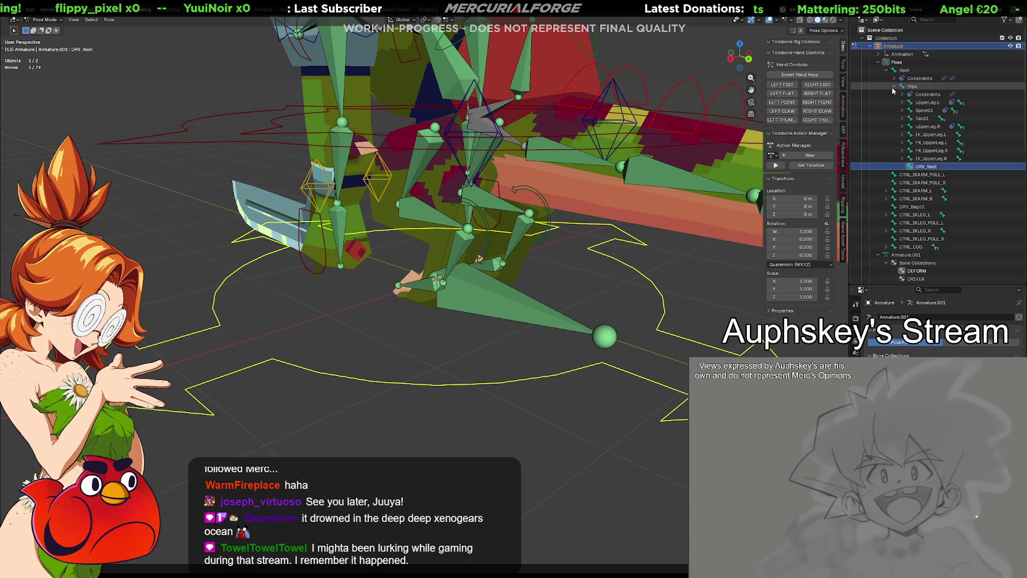
left_click(924, 166)
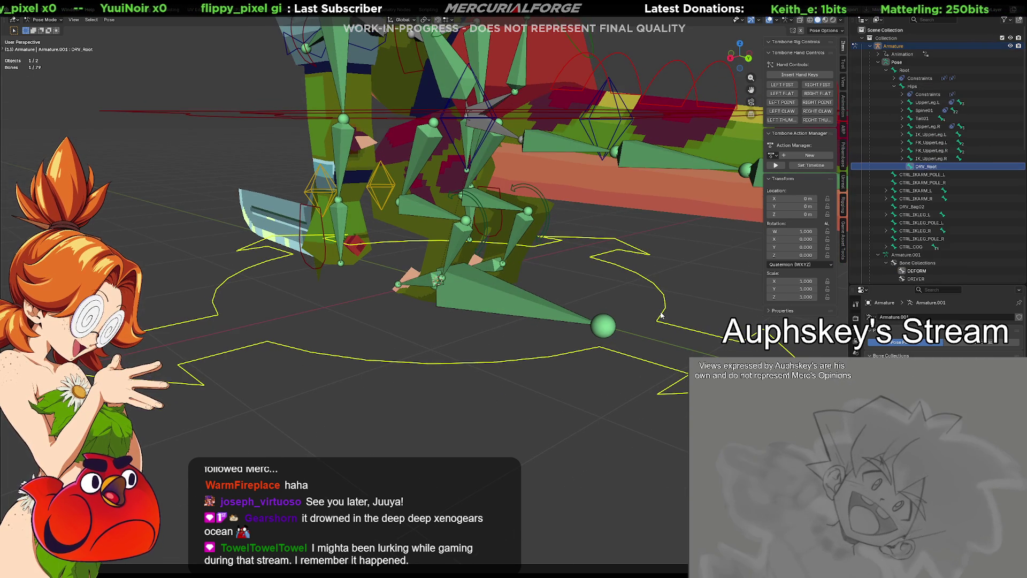
key("alt+p")
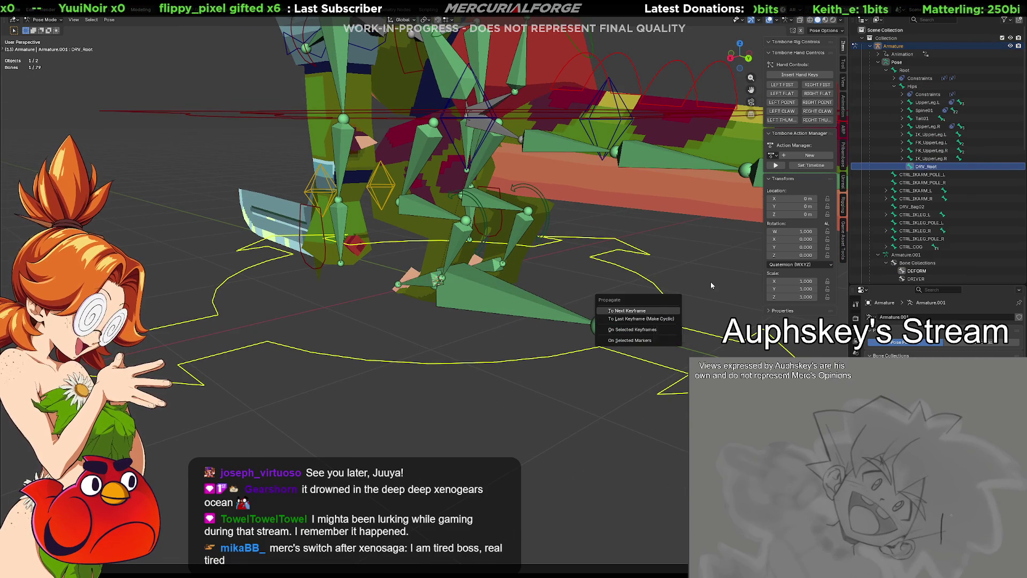
Close the Propagate menu, enter Edit Mode, and select Root and DRV_Root in the Outliner.
left_click(665, 312)
key("Tab")
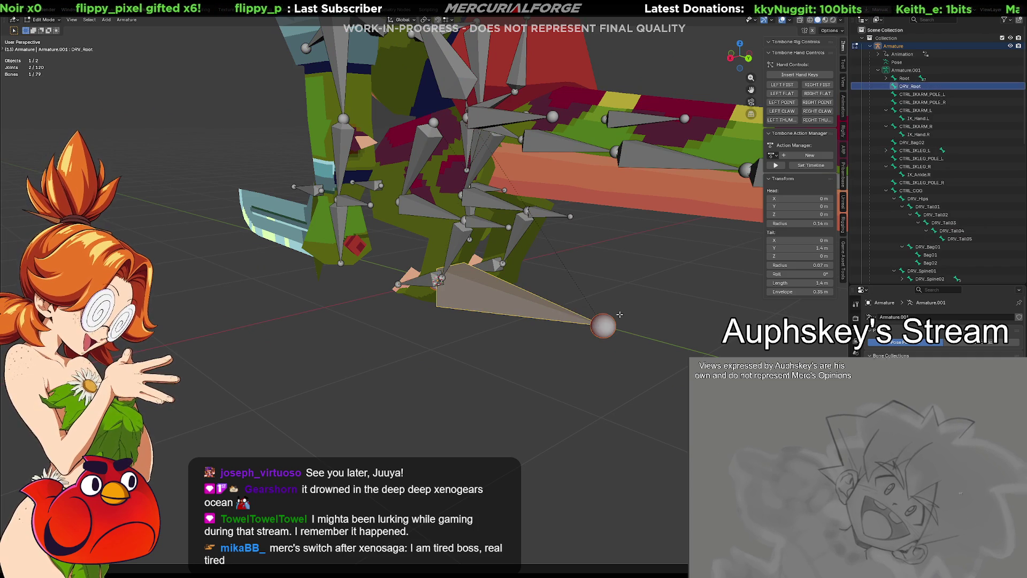
left_click(663, 283)
left_click(904, 78)
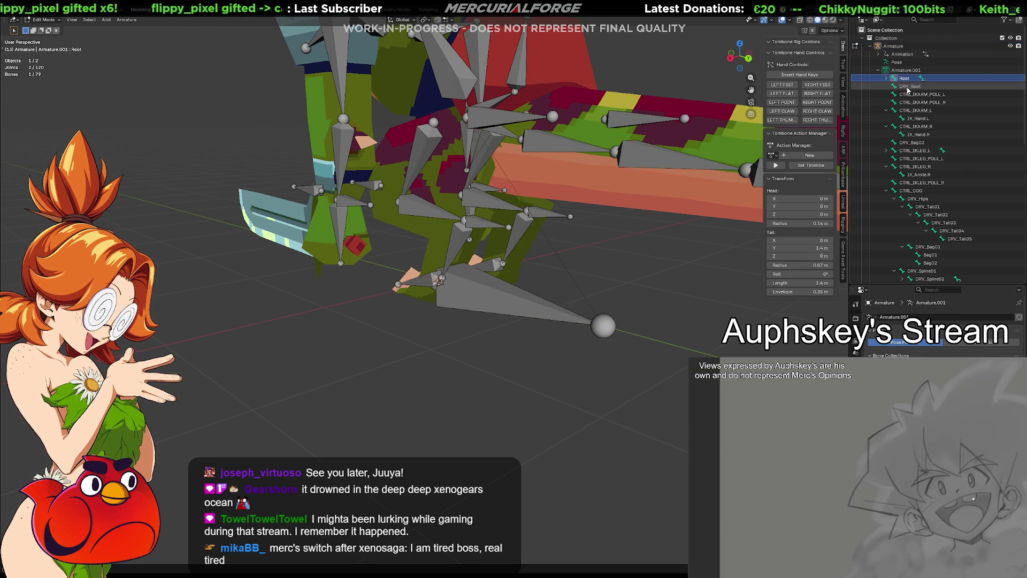
left_click(908, 86)
left_click(904, 78, "ctrl")
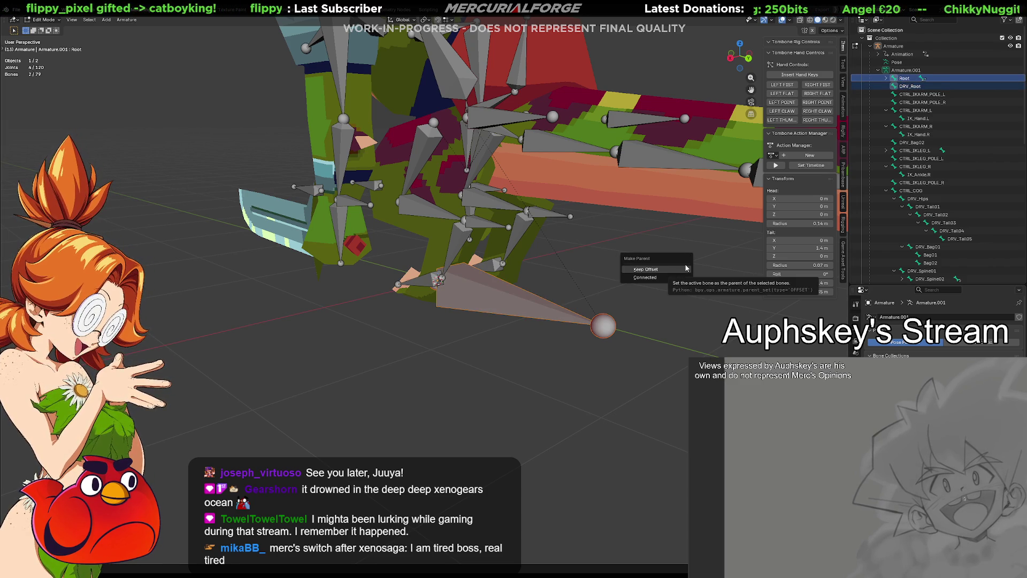
left_click(908, 87)
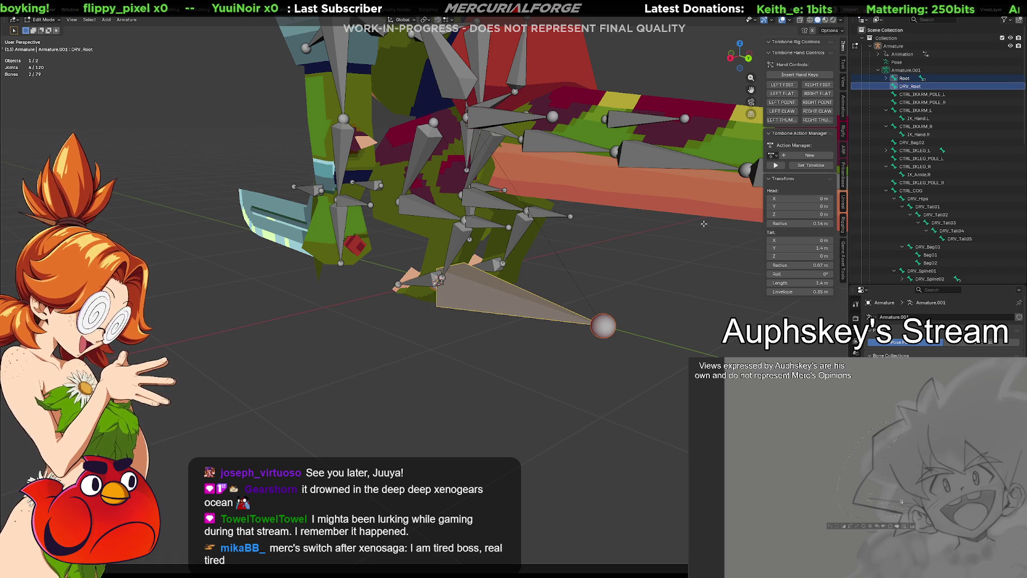
Add Root to the DRV_Root selection and orbit around the armature to inspect both bones.
middle_click_drag(676, 251, 632, 276)
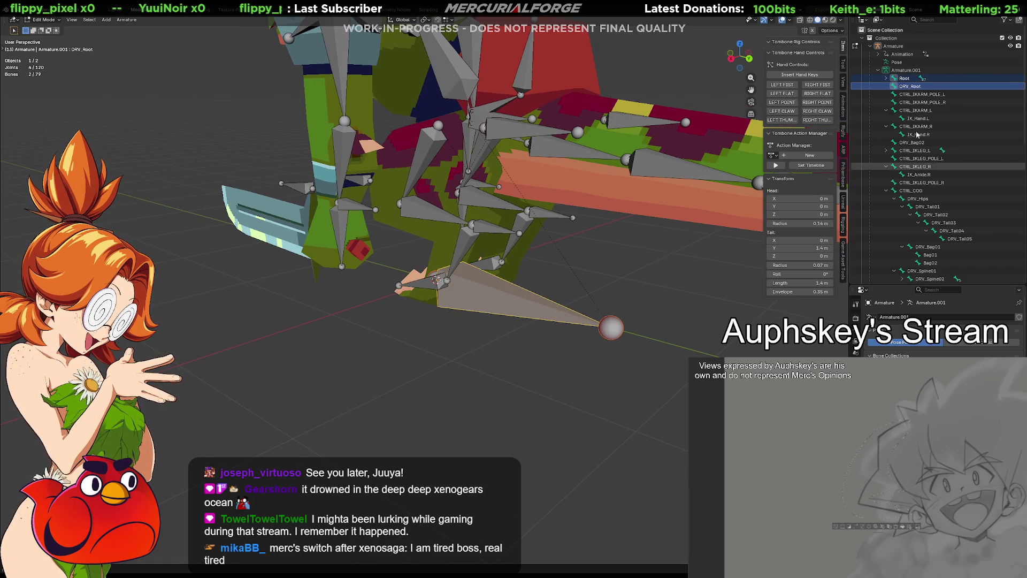
left_click(904, 78, "ctrl")
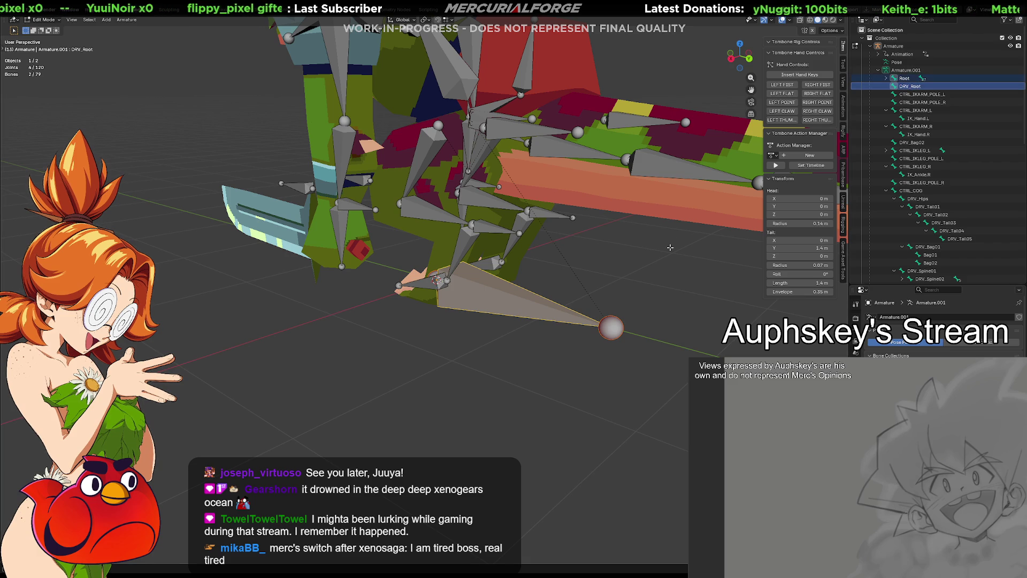
mouse_move(657, 272)
middle_mouse_down()
mouse_move(649, 311)
mouse_move(673, 283)
mouse_move(625, 285)
mouse_move(661, 282)
middle_mouse_up()
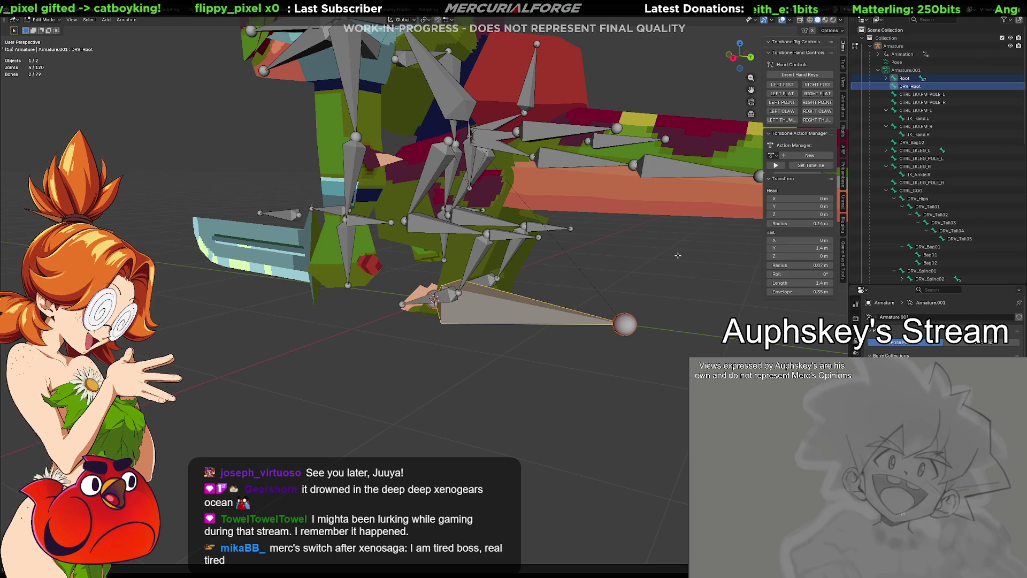
mouse_move(658, 244)
middle_mouse_down()
mouse_move(602, 295)
mouse_move(620, 284)
middle_mouse_up()
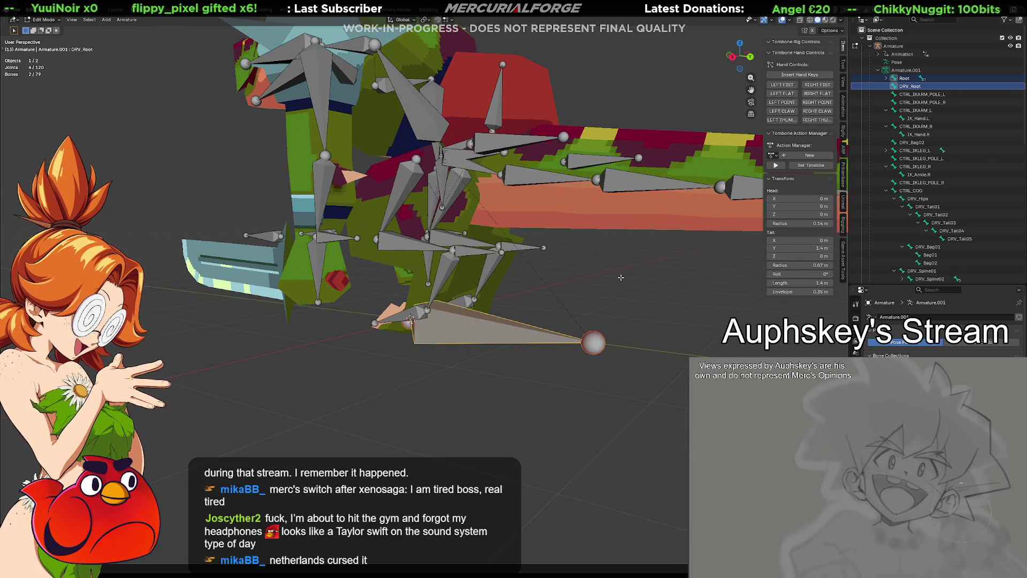
mouse_move(619, 294)
middle_mouse_down()
mouse_move(660, 301)
mouse_move(568, 282)
mouse_move(615, 273)
middle_mouse_up()
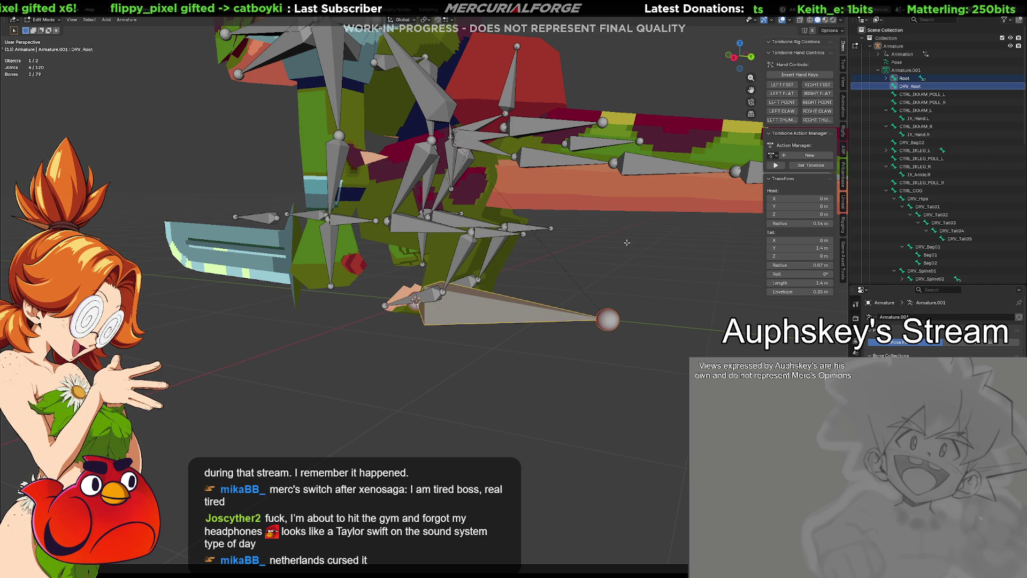
mouse_move(641, 266)
middle_mouse_down()
mouse_move(539, 267)
mouse_move(632, 274)
mouse_move(588, 274)
mouse_move(627, 273)
mouse_move(619, 278)
middle_mouse_up()
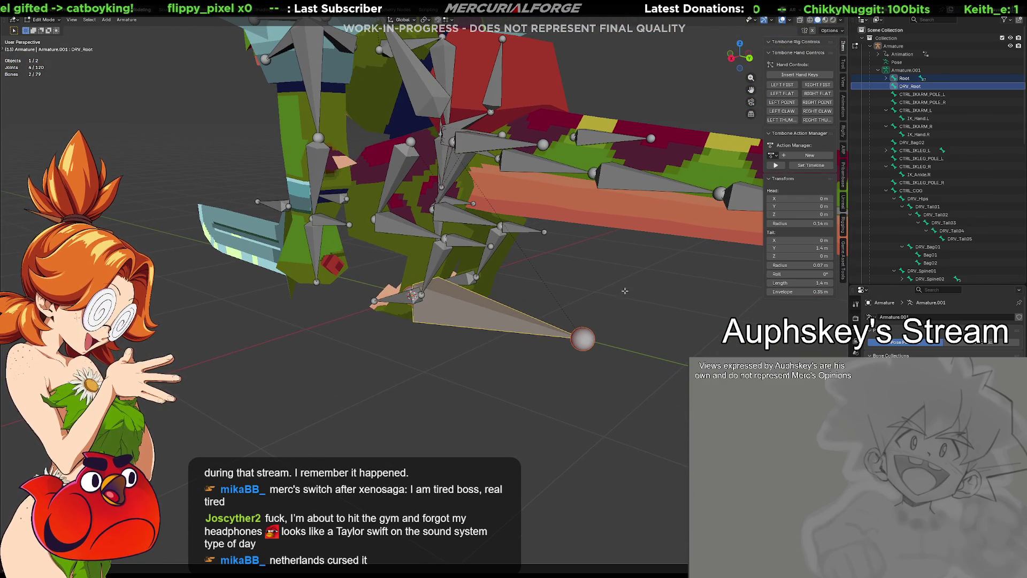
Deselect everything and reselect Root and DRV_Root in the viewport, viewed from above.
left_click(583, 275)
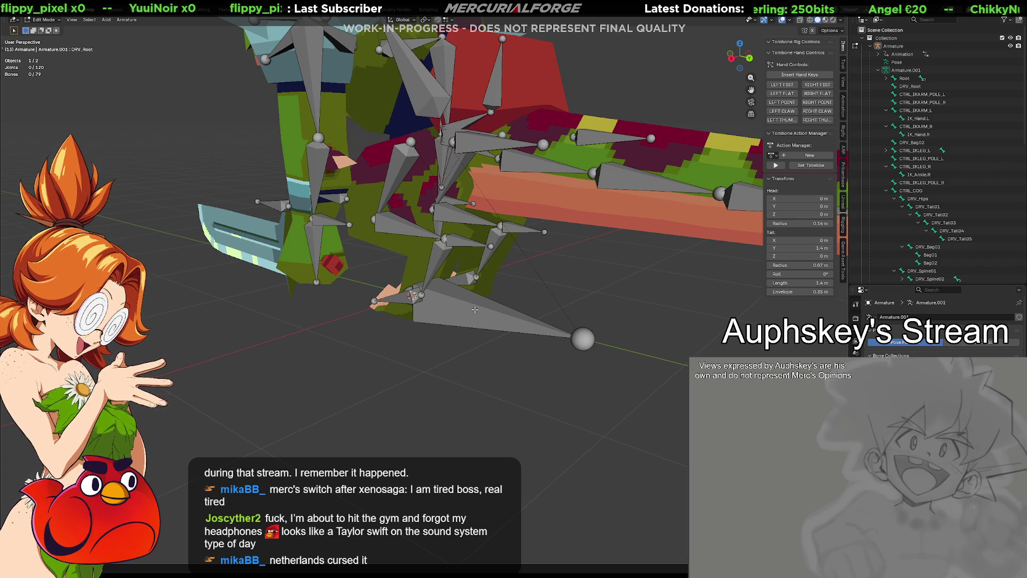
left_click(475, 309)
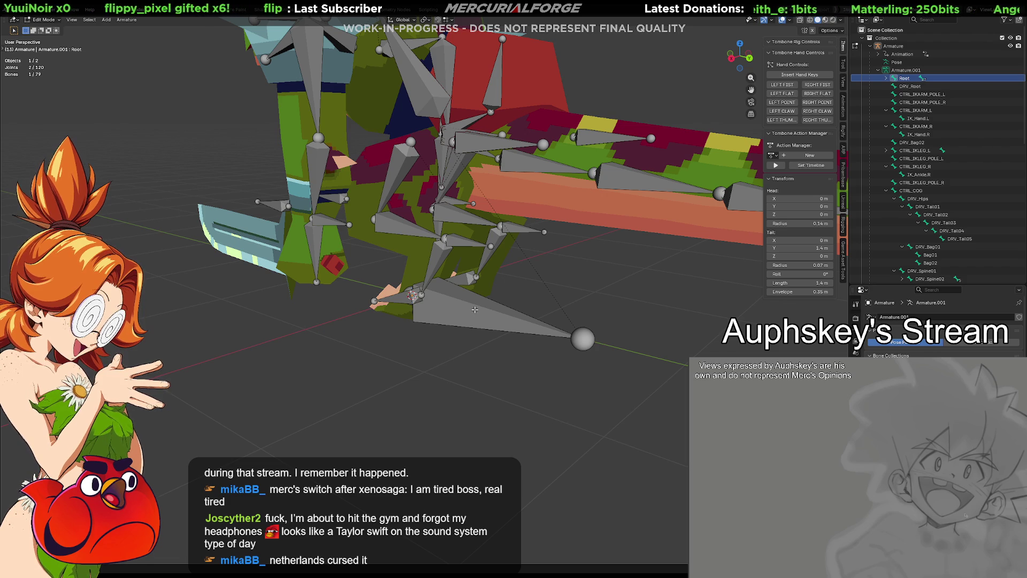
left_click(475, 309)
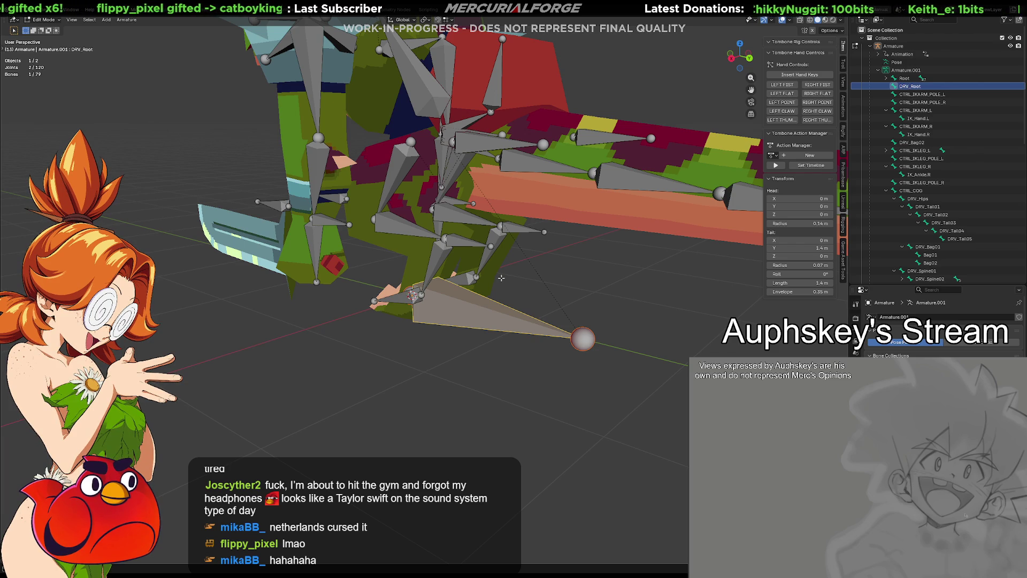
mouse_move(502, 280)
middle_mouse_down()
mouse_move(499, 334)
mouse_move(679, 359)
mouse_move(668, 357)
middle_mouse_up()
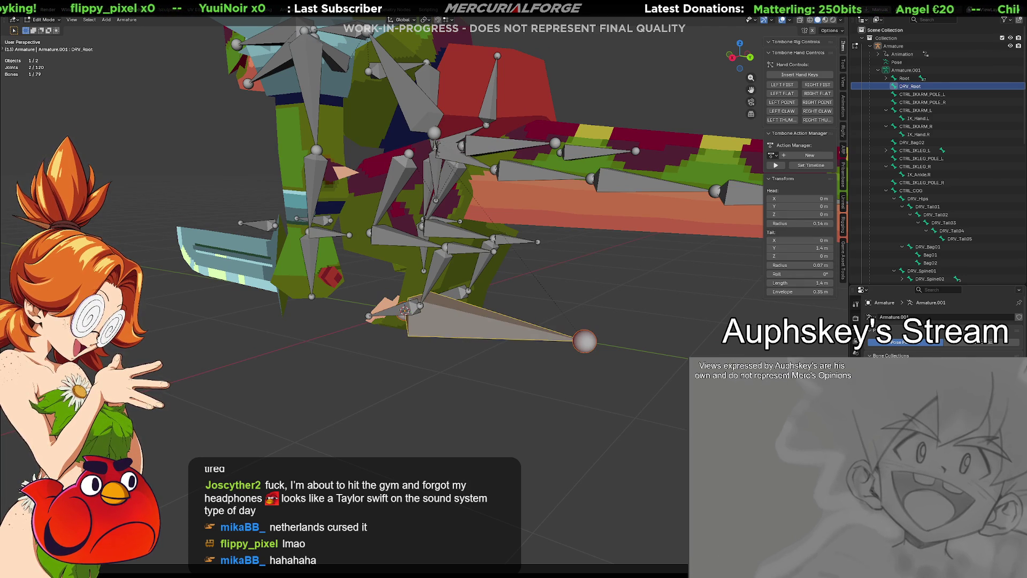
left_click(439, 338)
left_click(470, 327)
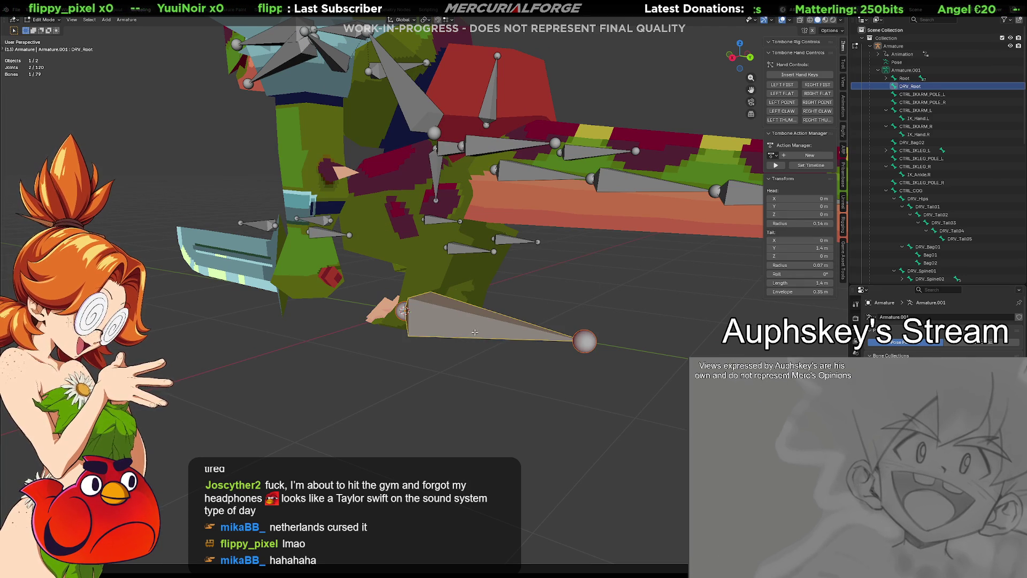
Back in Pose Mode, select DRV_Root, collapse Root in the Outliner, and drag DRV_Root down.
key("ctrl+Tab")
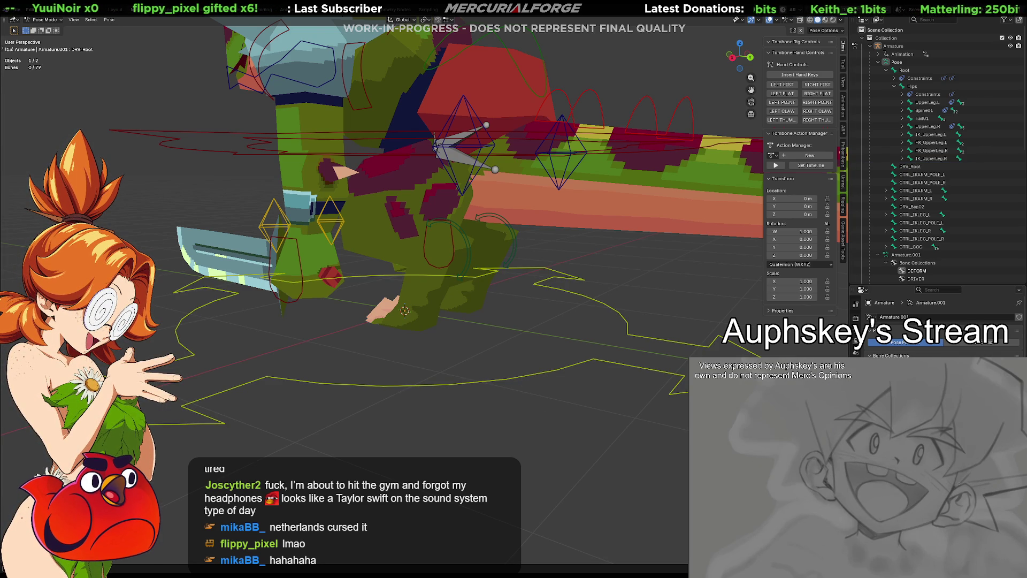
left_click(585, 339)
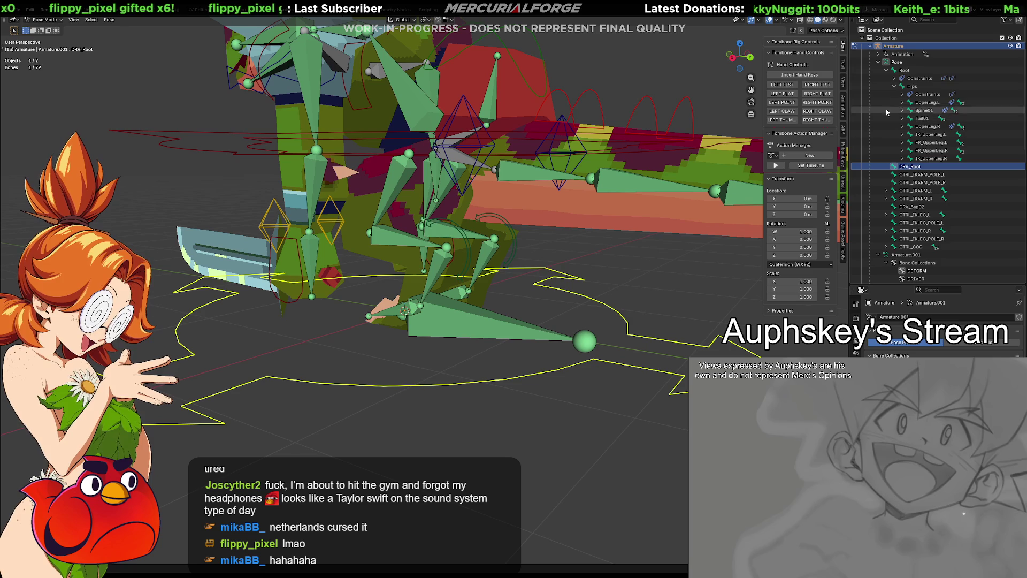
left_click(887, 70)
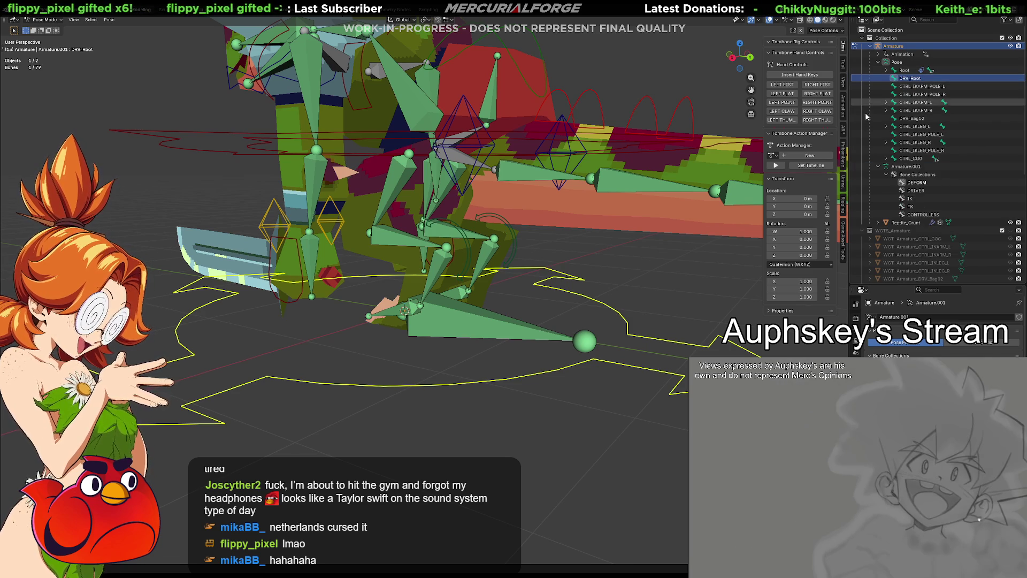
left_click_drag(536, 343, 538, 354)
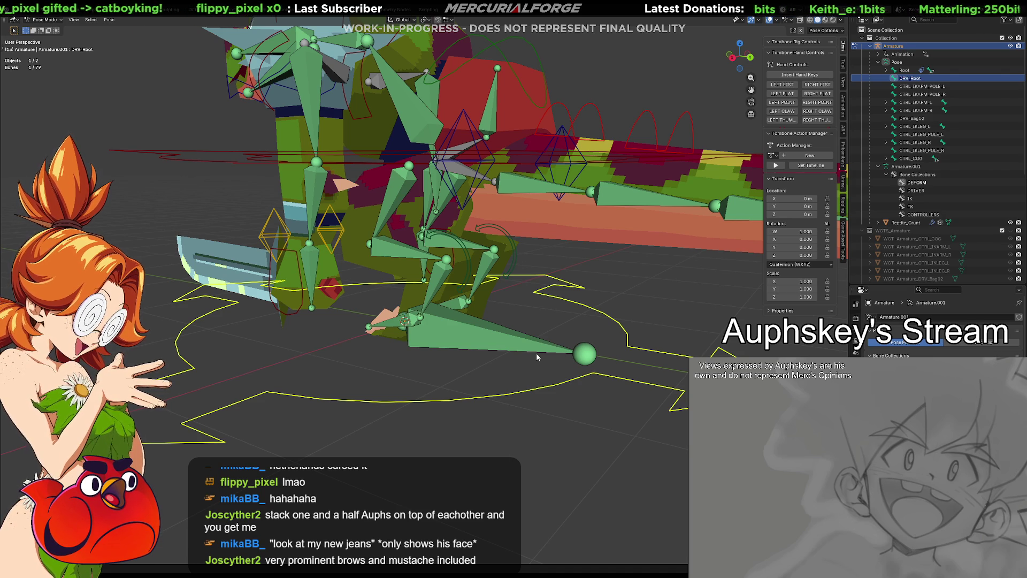
Switch between Root and DRV_Root until only the Root bone remains selected.
left_click(474, 349)
left_click(478, 343)
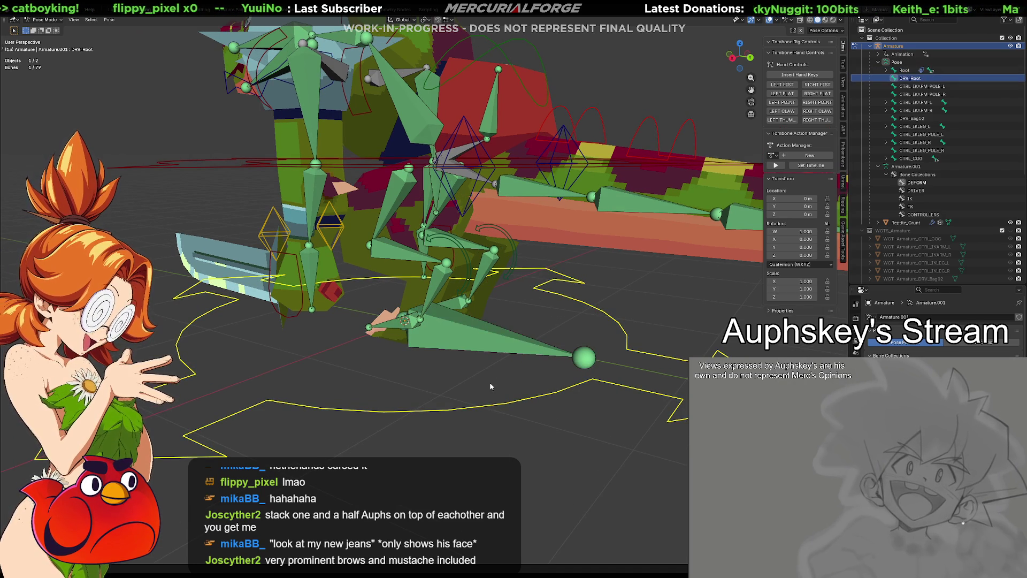
left_click(482, 337)
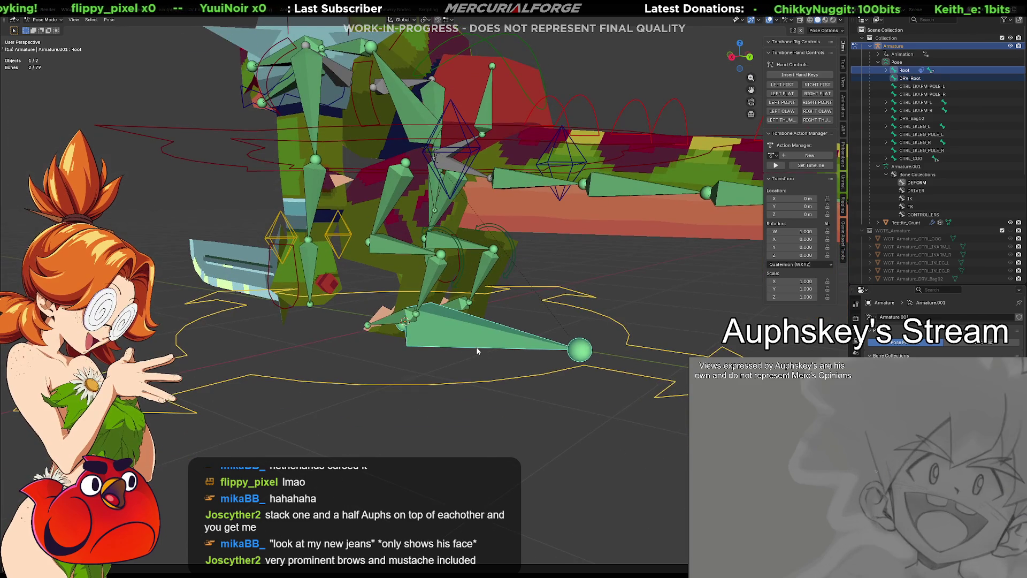
left_click(483, 338)
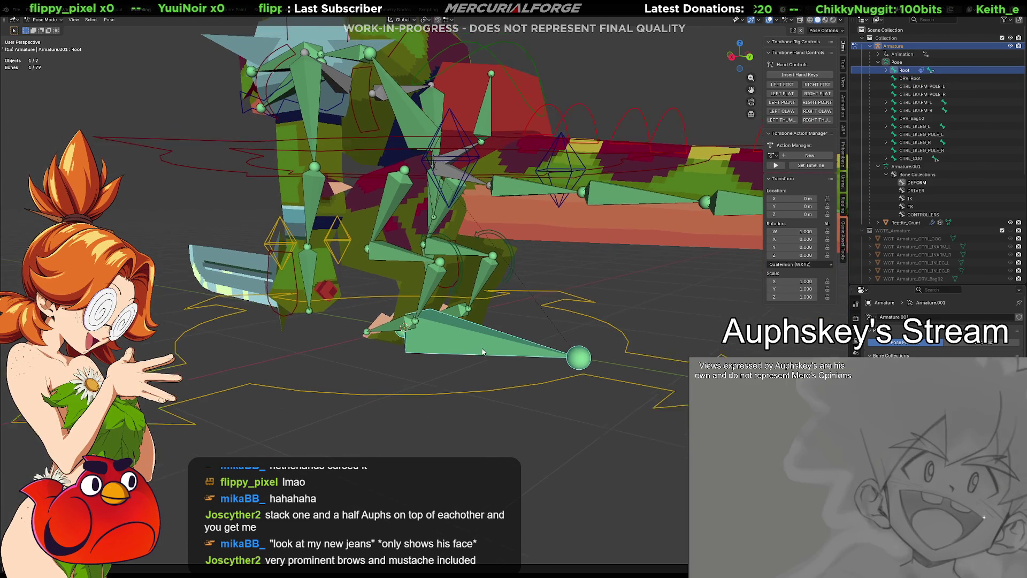
left_click(910, 78)
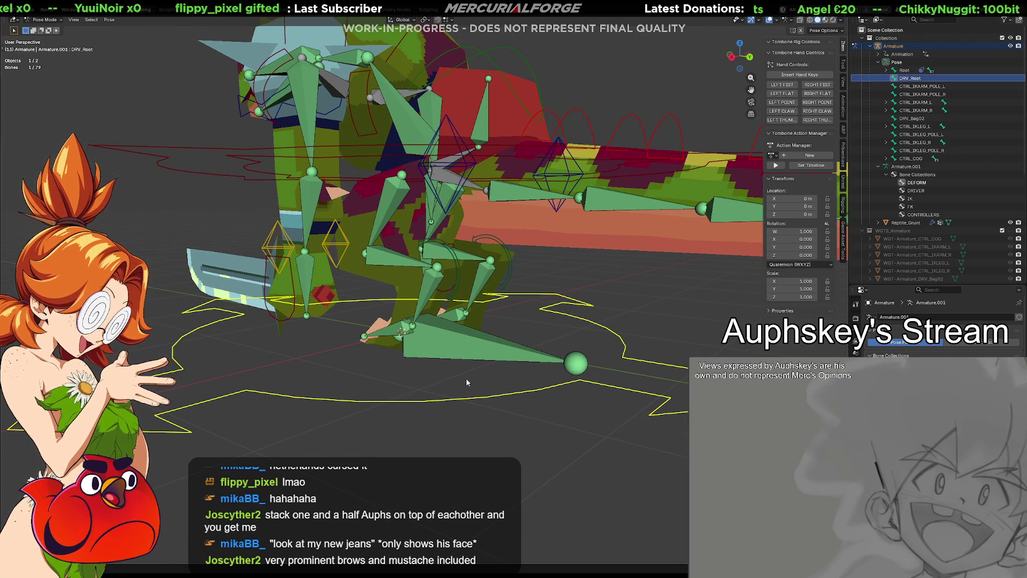
left_click(469, 361)
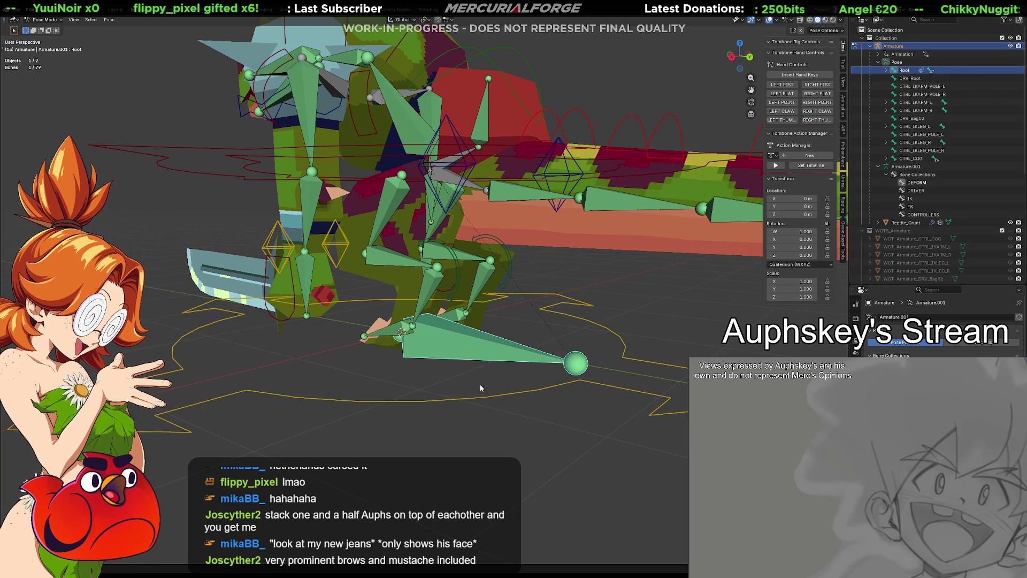
left_click(468, 353, "shift")
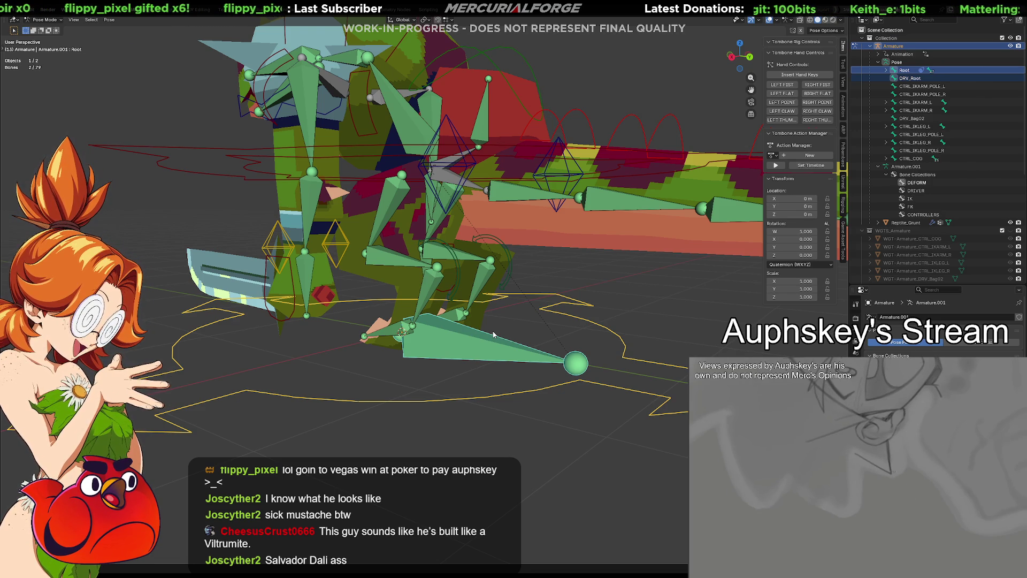
left_click(561, 355)
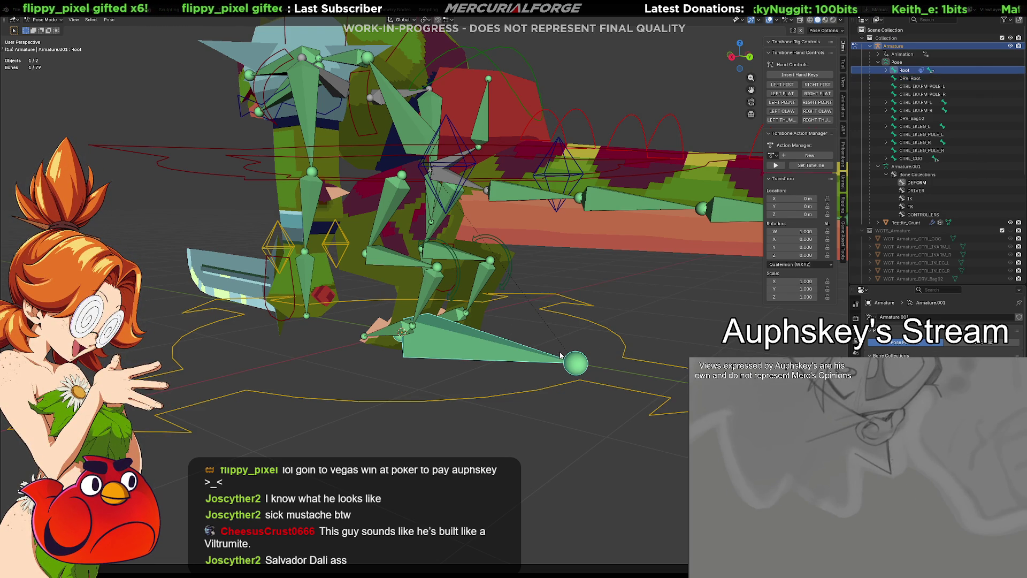
left_click(623, 338)
middle_click_drag(623, 338, 642, 328)
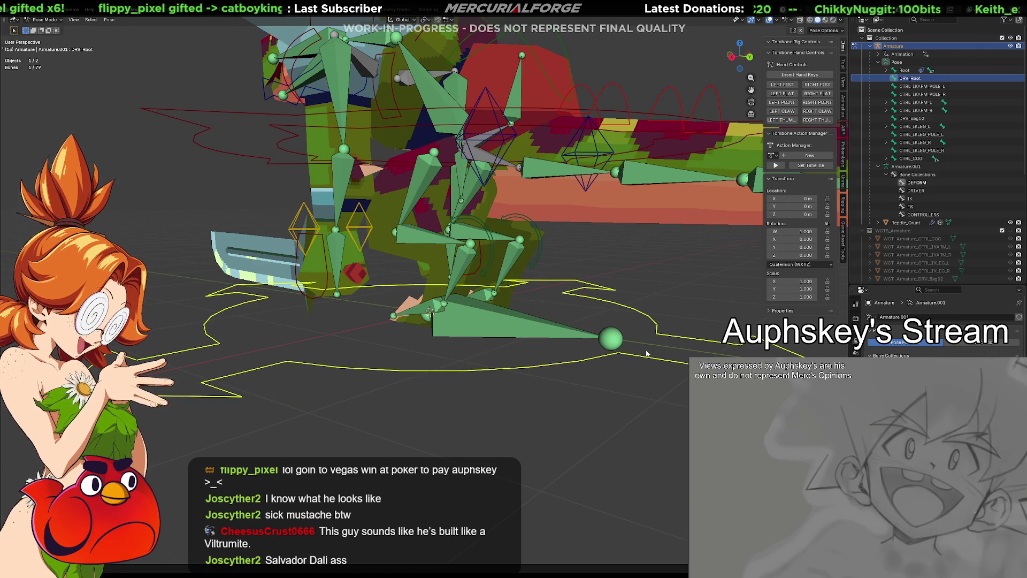
key("shift+h")
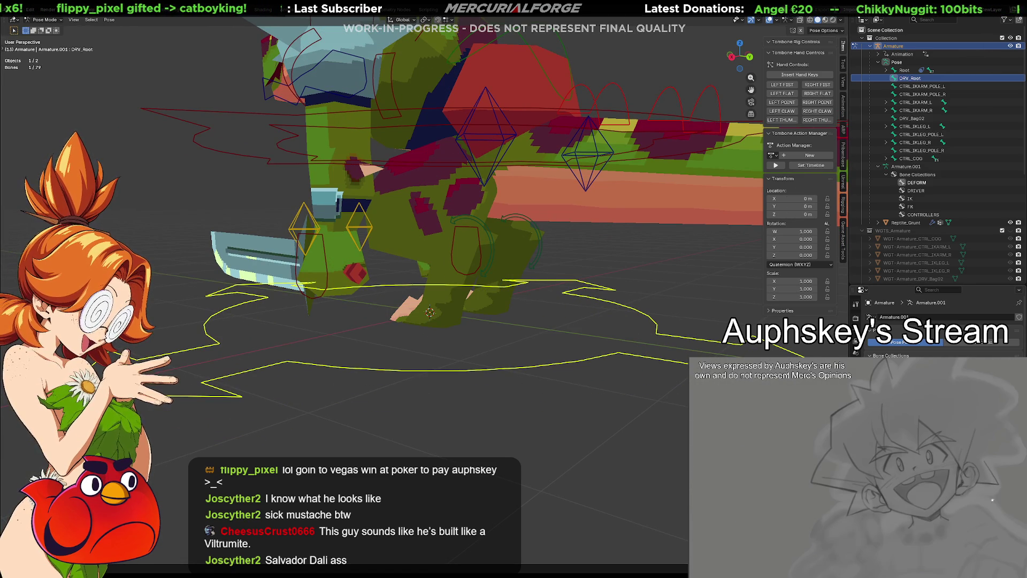
key("alt+h")
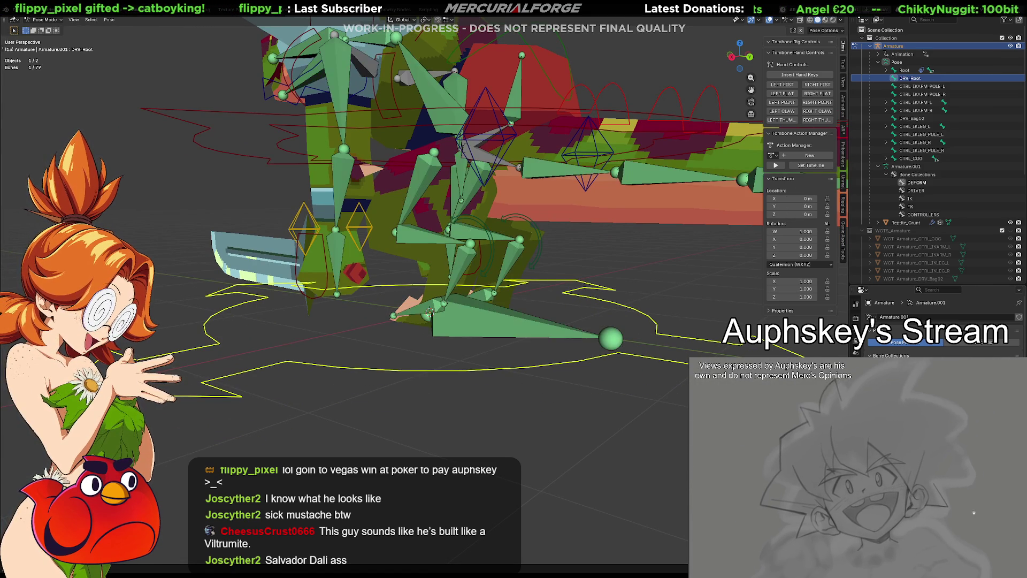
key("shift+h")
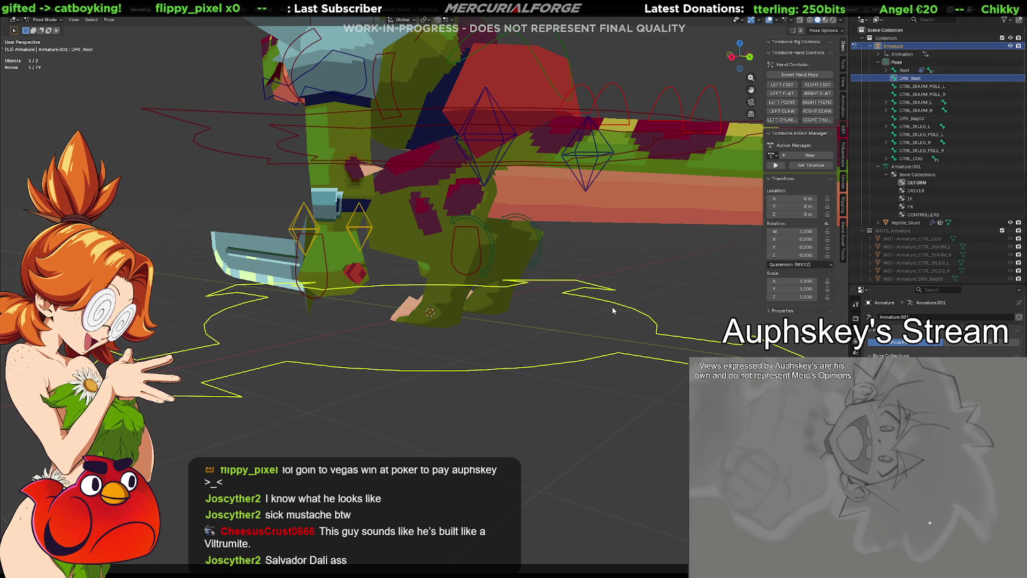
middle_click_drag(611, 307, 609, 339)
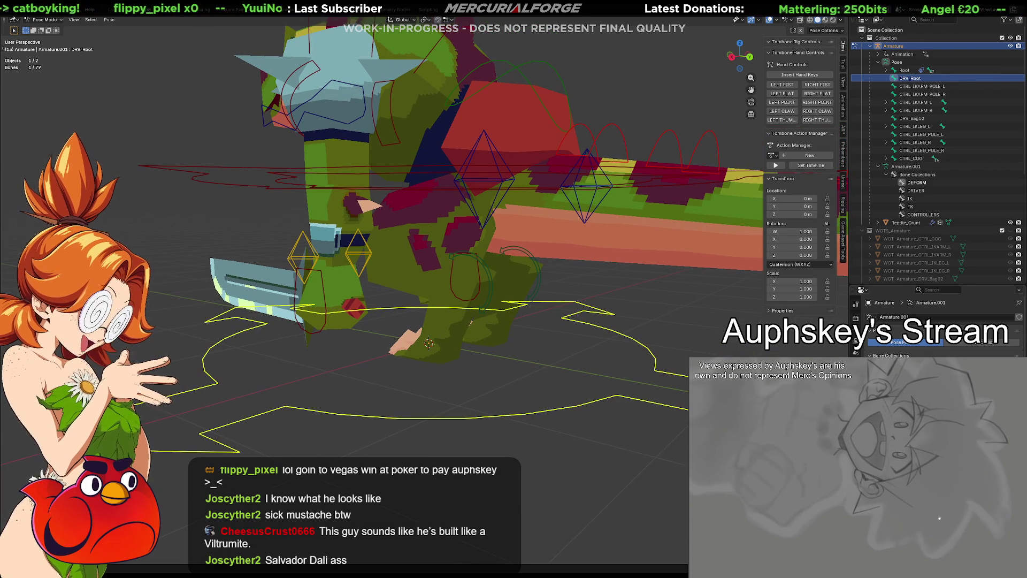
key("alt+h")
key("alt+a")
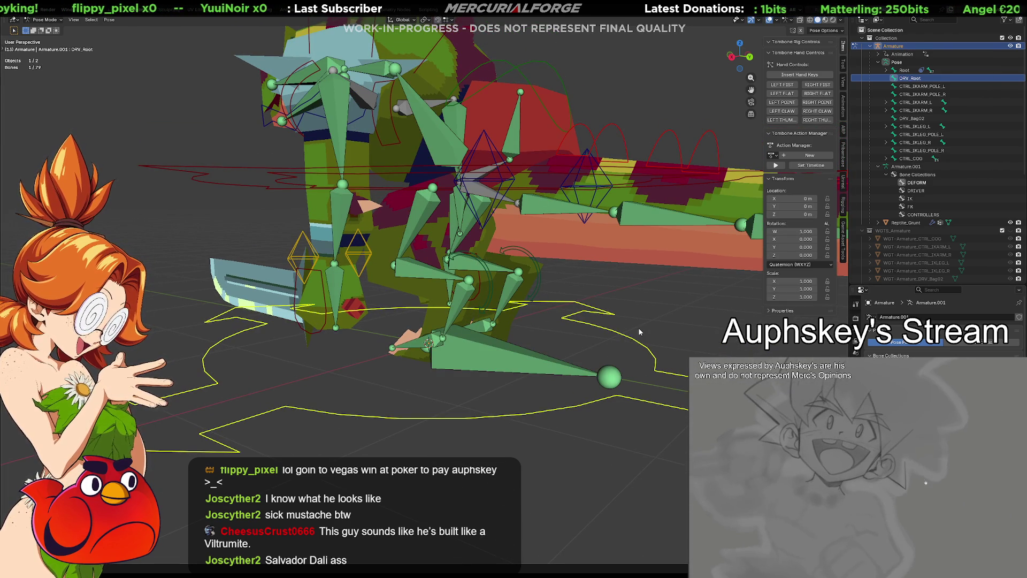
left_click(631, 339)
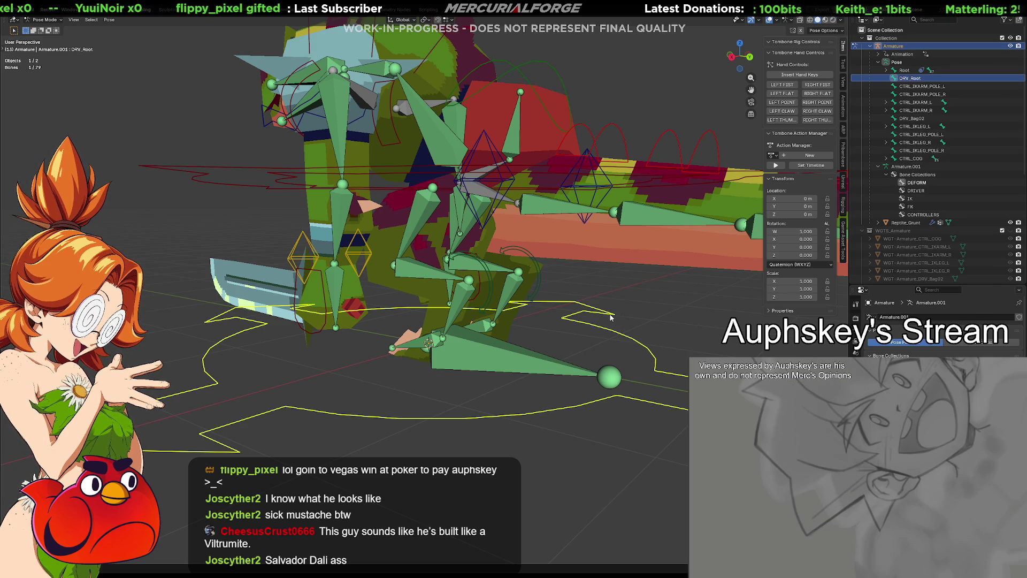
mouse_move(511, 320)
middle_mouse_down()
mouse_move(602, 331)
mouse_move(514, 323)
middle_mouse_up()
left_click(525, 362)
key("g")
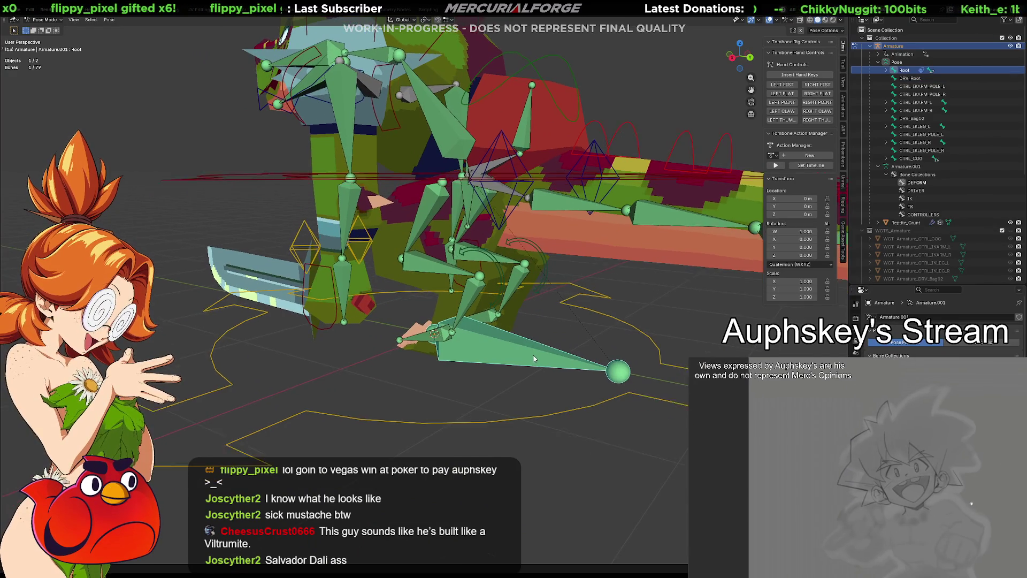
right_click(556, 354)
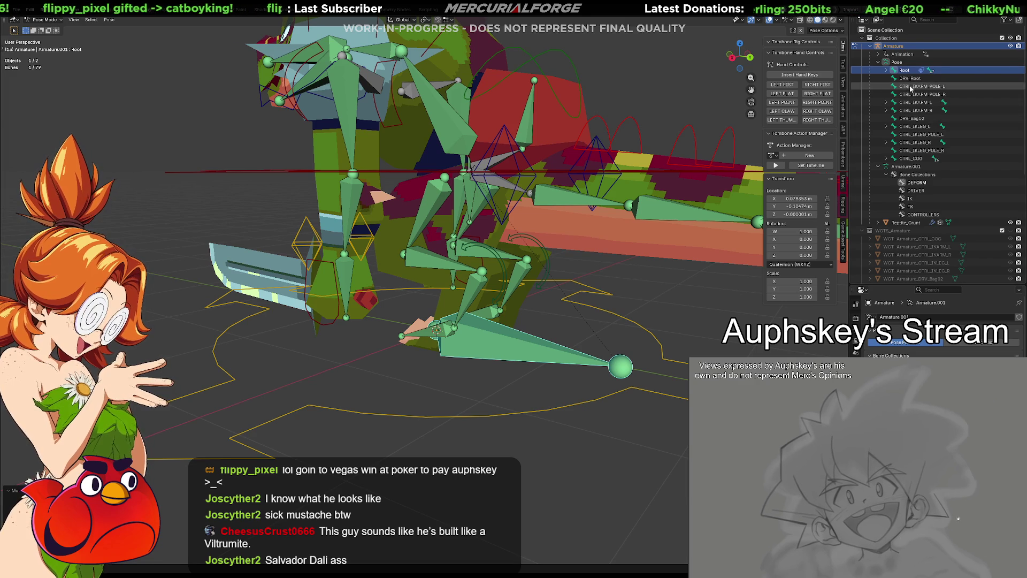
Select Root in the Outliner and grab it to a new position with the whole rig.
left_click(909, 78)
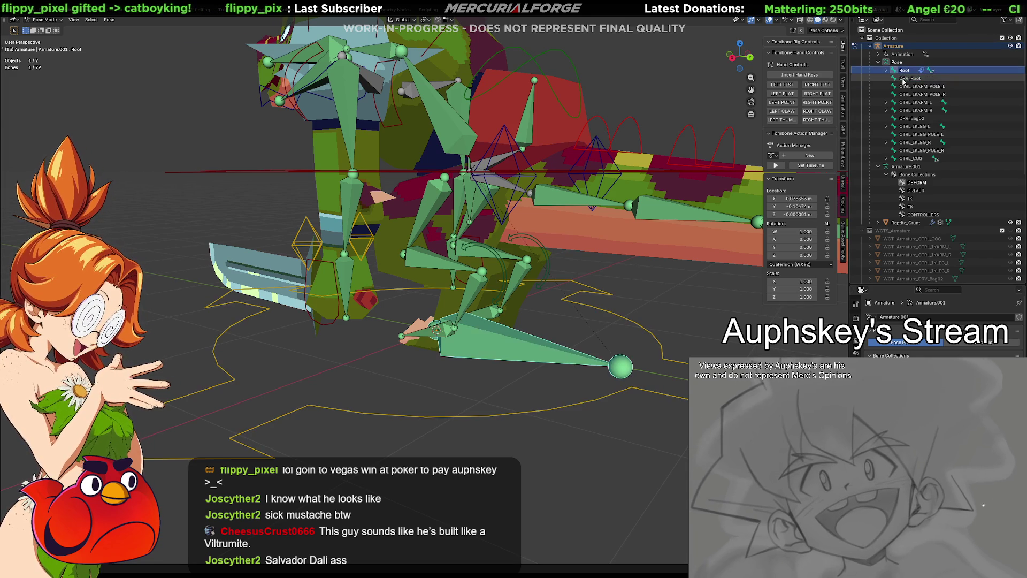
middle_click_drag(569, 371, 564, 352)
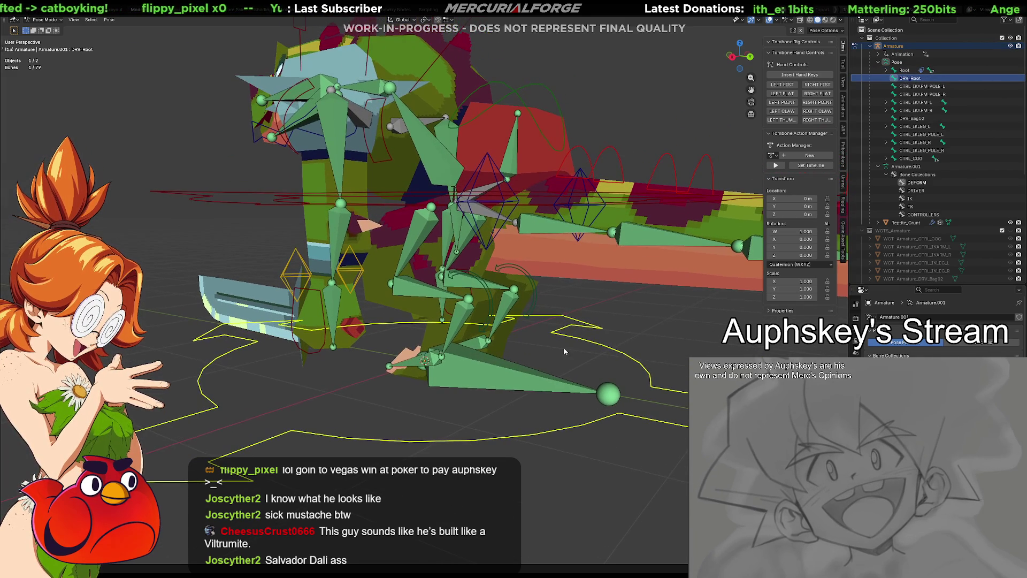
left_click(904, 71)
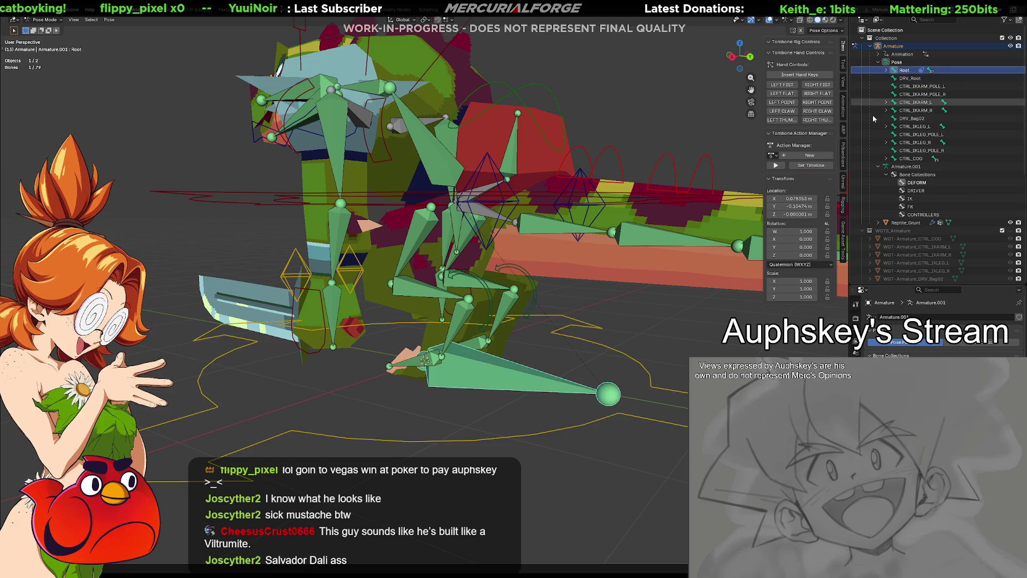
middle_click_drag(652, 328, 637, 343)
key("g")
left_click(453, 309)
mouse_move(454, 309)
middle_mouse_down()
mouse_move(499, 352)
mouse_move(505, 342)
middle_mouse_up()
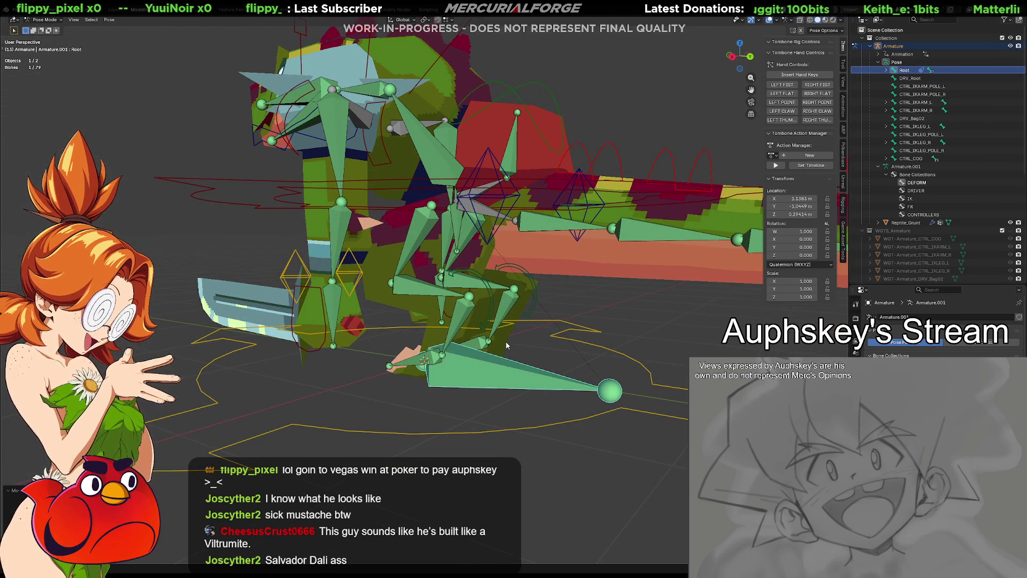
Select Hand.L and Tail02 to confirm they followed Root, reselecting Root each time.
left_click(335, 304)
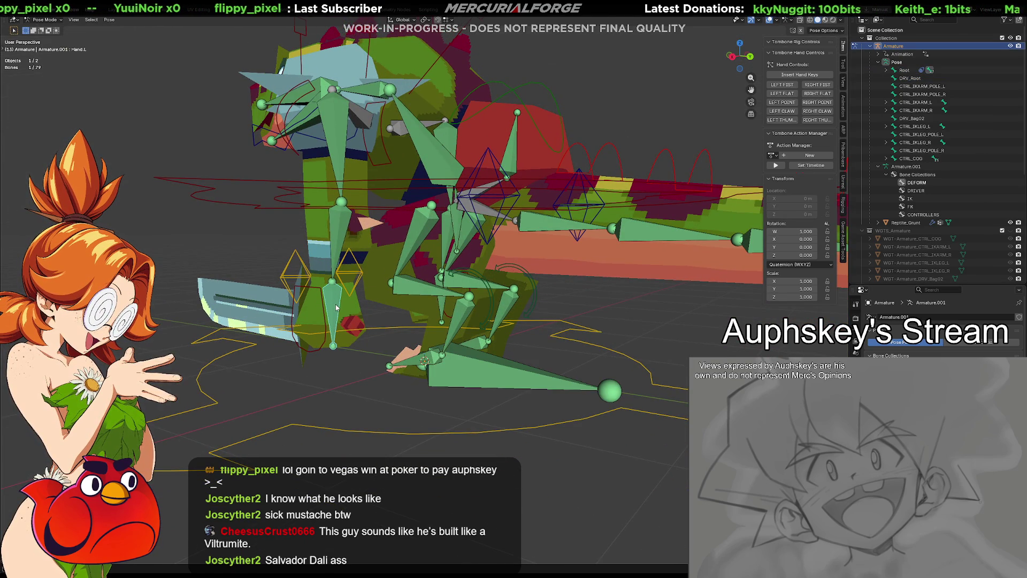
left_click(504, 376)
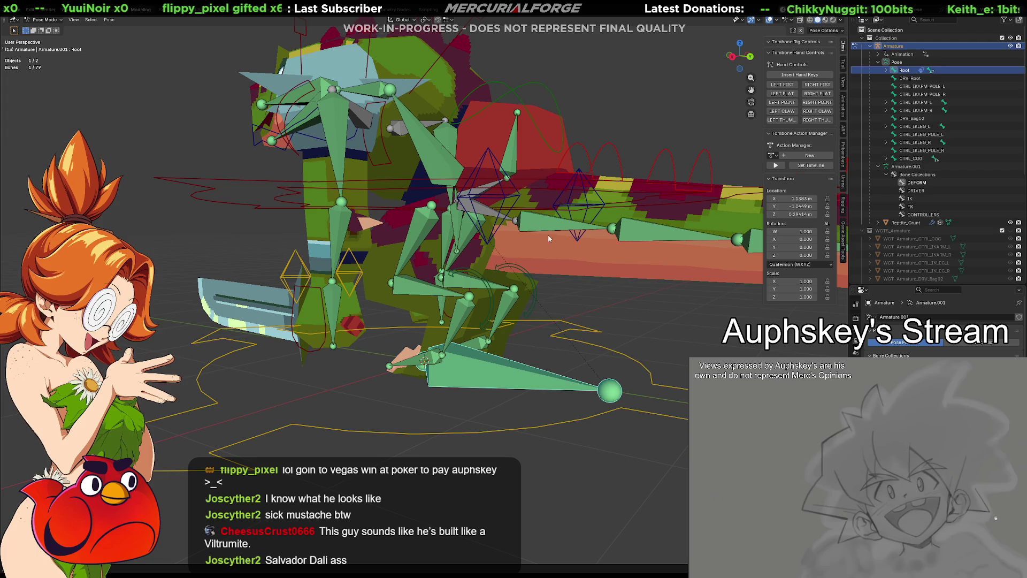
left_click(591, 240)
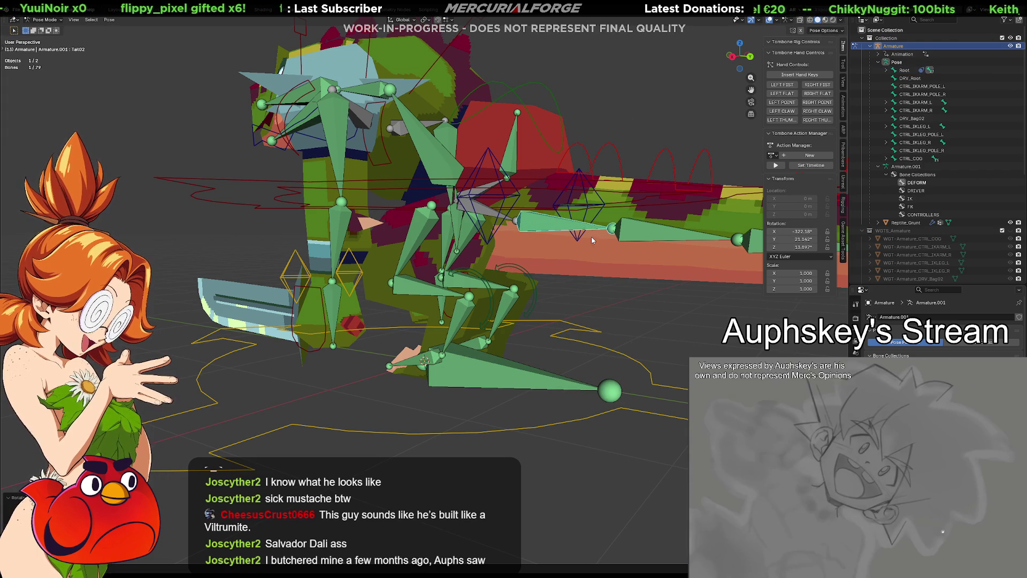
left_click(493, 374)
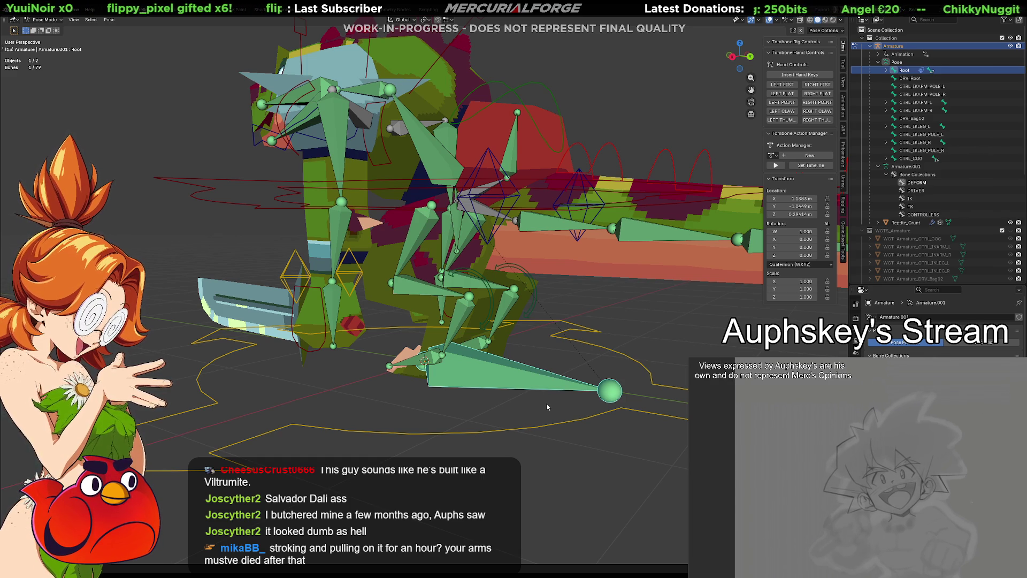
mouse_move(423, 361)
middle_mouse_down()
mouse_move(506, 378)
mouse_move(633, 374)
mouse_move(323, 365)
mouse_move(467, 368)
middle_mouse_up()
Test-move the selected bone and DRV_Root, undoing the DRV_Root move.
mouse_move(543, 397)
middle_mouse_down()
mouse_move(531, 380)
mouse_move(545, 380)
middle_mouse_up()
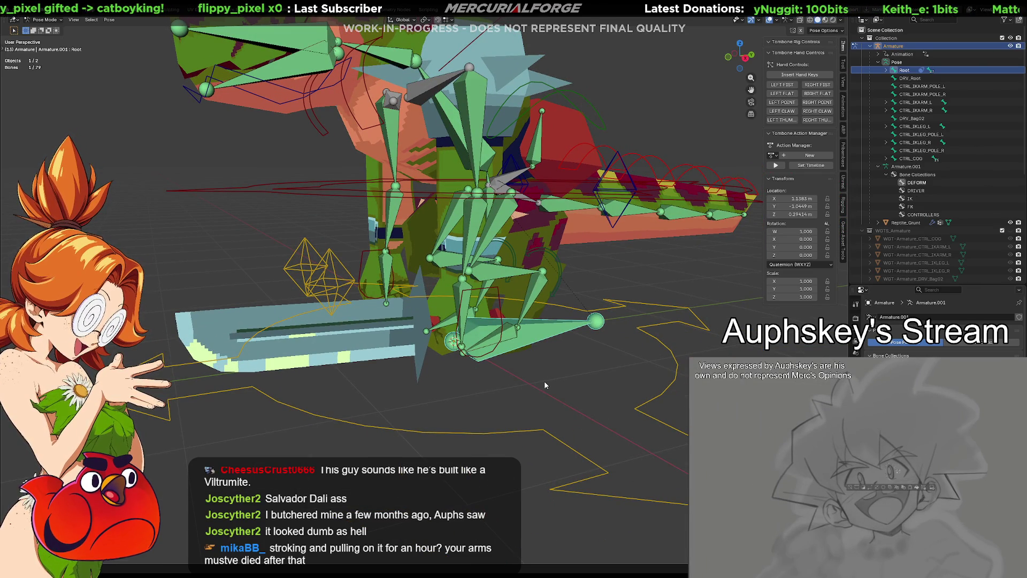
mouse_move(543, 379)
middle_mouse_down()
mouse_move(493, 384)
mouse_move(492, 343)
mouse_move(418, 354)
mouse_move(484, 353)
middle_mouse_up()
key("g")
left_click(491, 340)
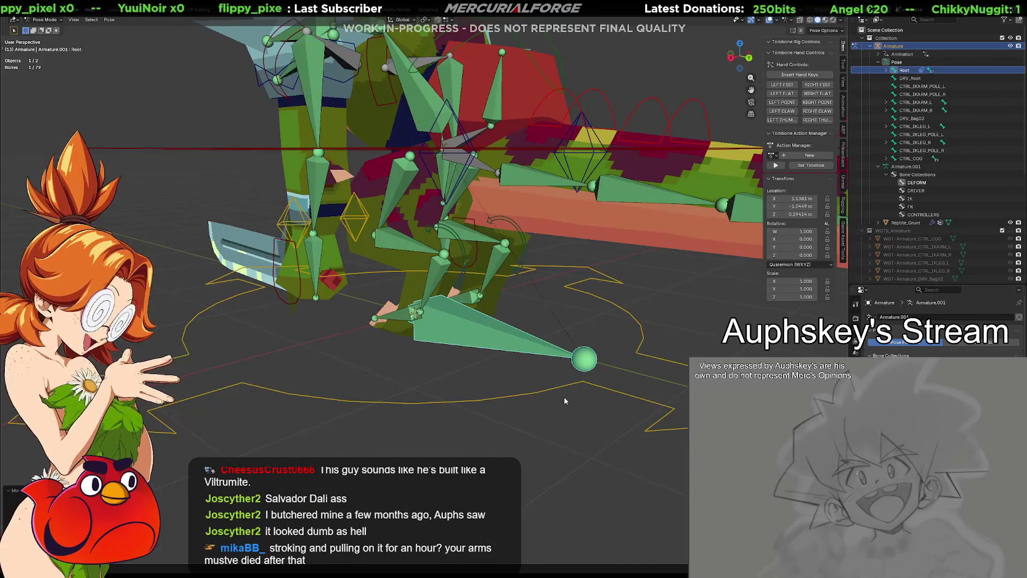
left_click(550, 389)
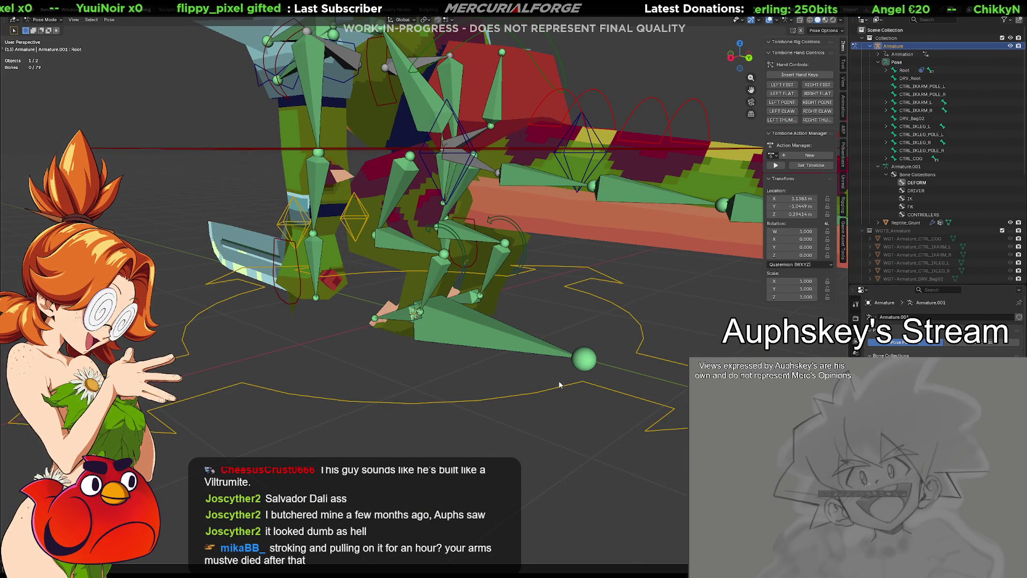
key("g")
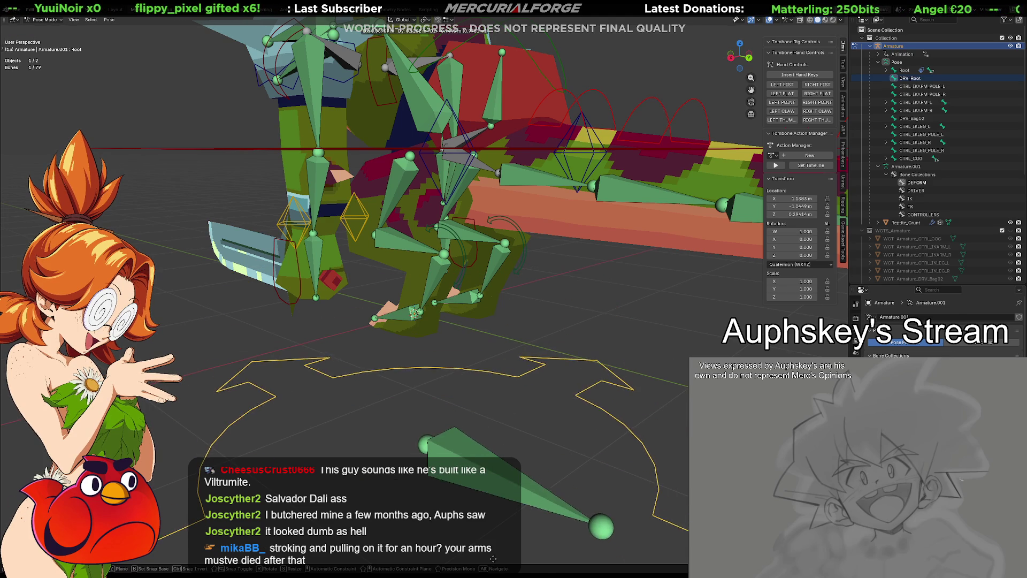
left_click(512, 421)
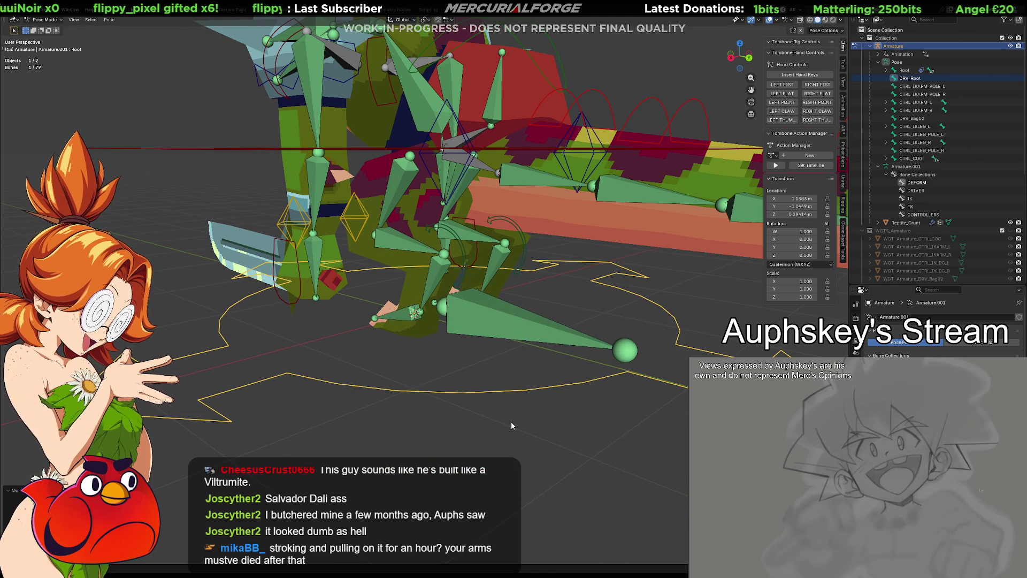
key("ctrl+z")
Start a DRV_Root grab and cancel it, then collapse the Armature.001 hierarchy.
left_click(491, 401)
key("g")
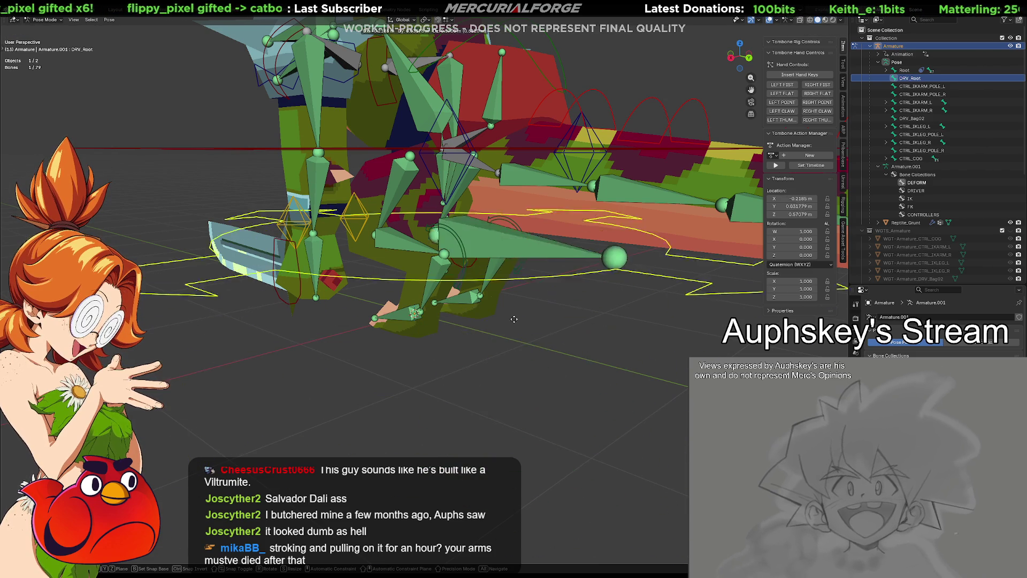
key("Escape")
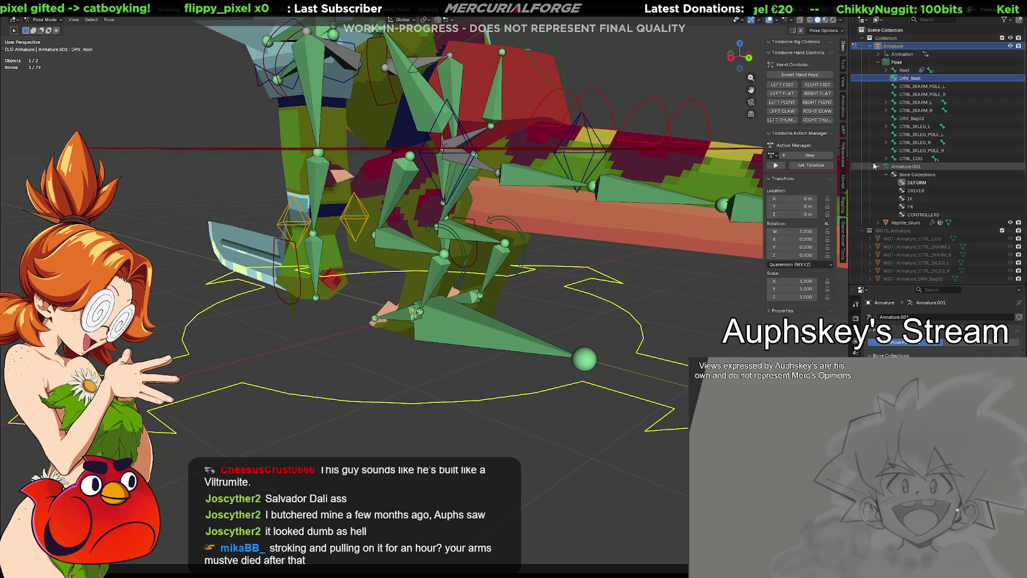
left_click(879, 167)
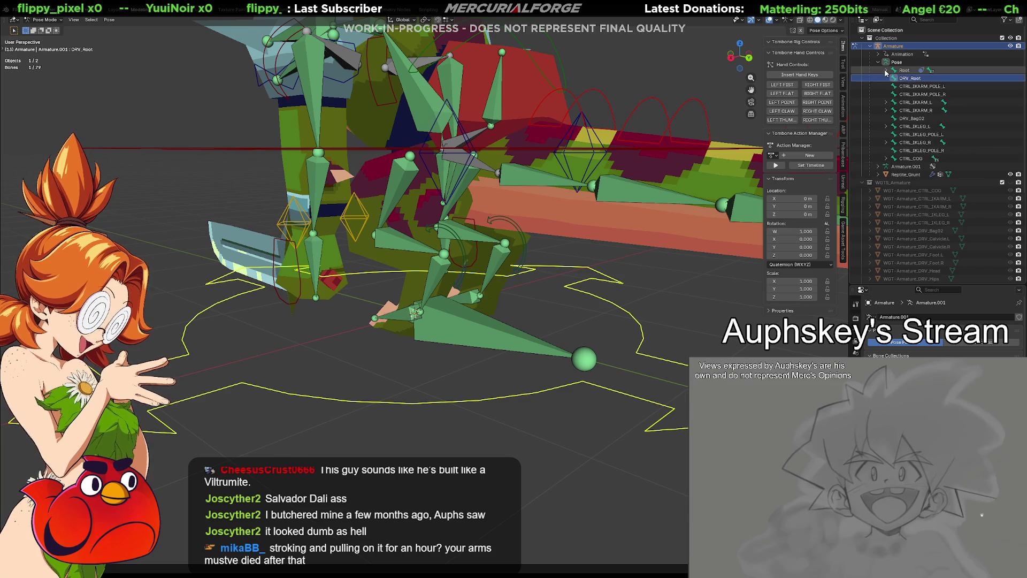
Select Root through the Outliner and move it to a new position.
left_click(915, 102)
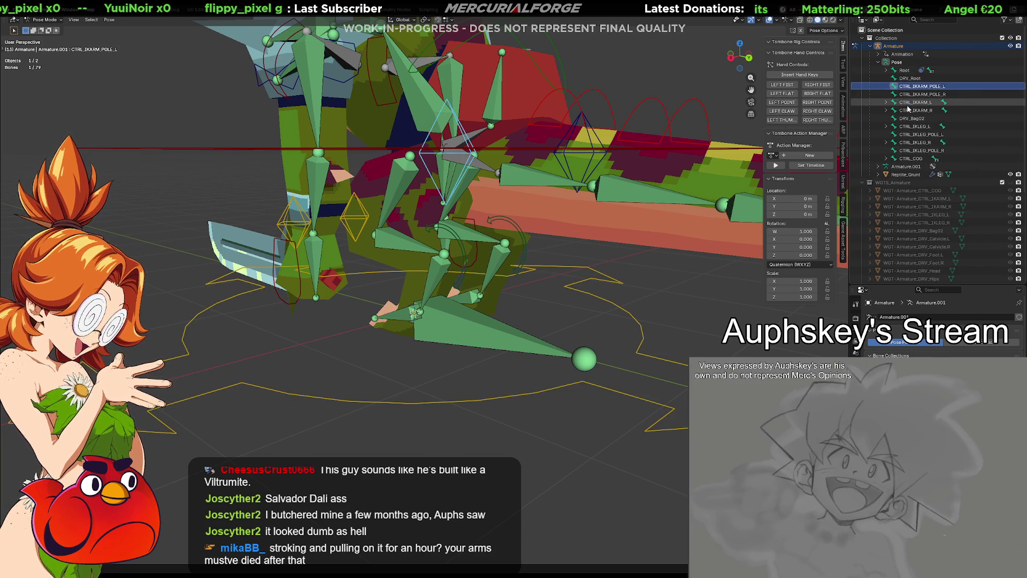
left_click(909, 78)
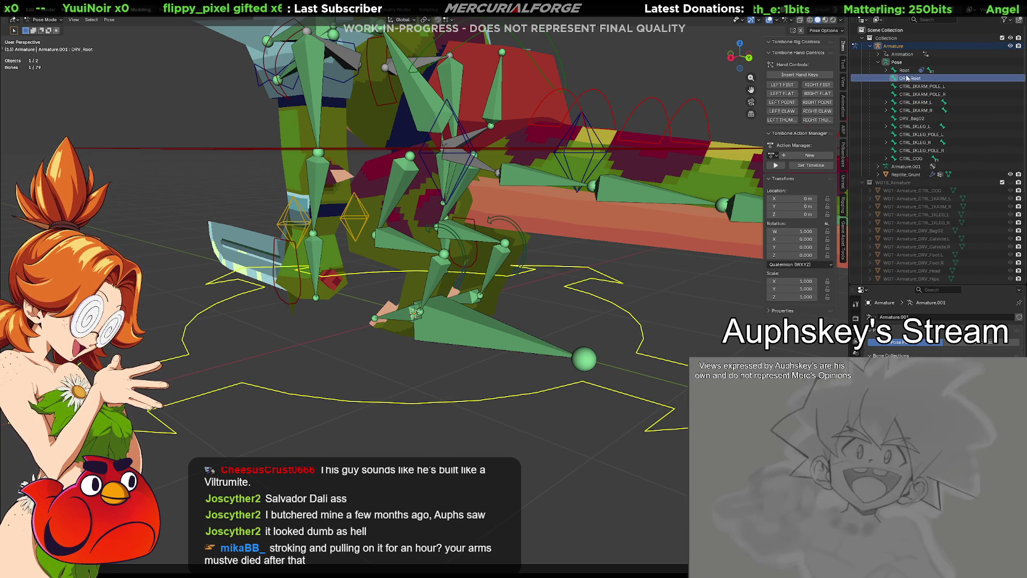
left_click(905, 70)
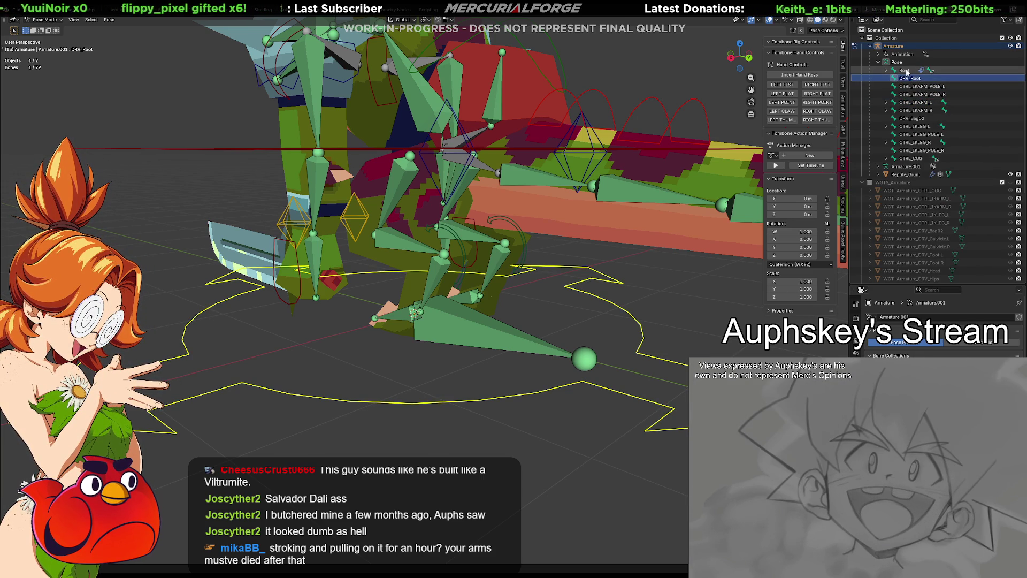
key("g")
key("g")
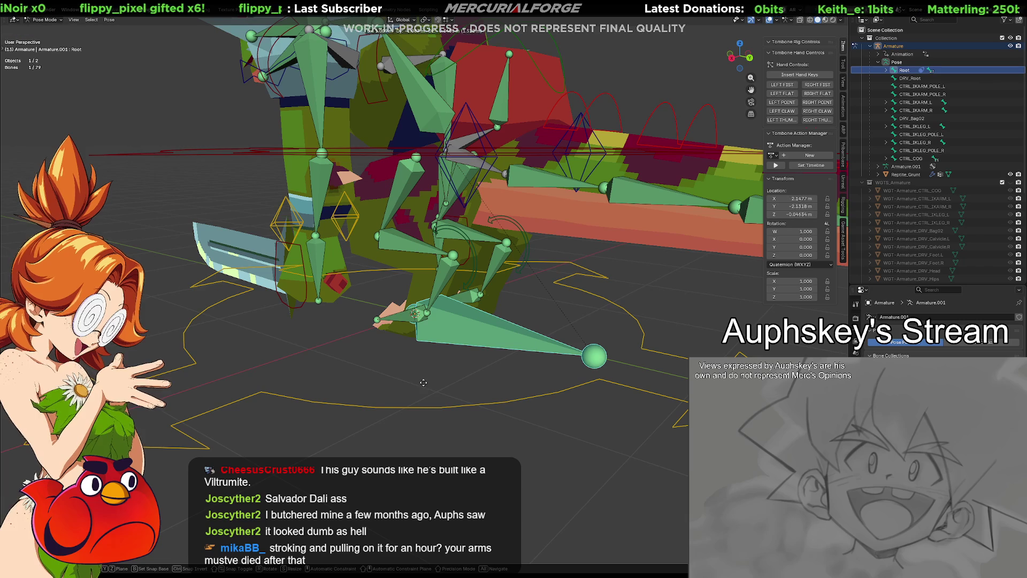
left_click(417, 297)
mouse_move(418, 297)
middle_mouse_down()
mouse_move(515, 313)
mouse_move(482, 308)
mouse_move(536, 304)
mouse_move(454, 312)
mouse_move(421, 393)
mouse_move(476, 332)
middle_mouse_up()
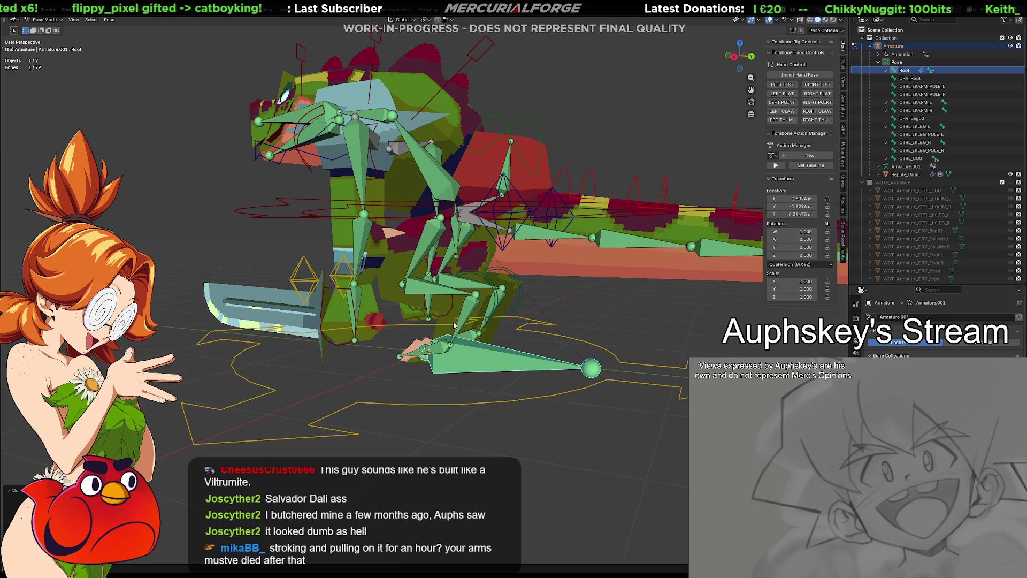
Try rotating the left leg IK control around X, then cancel the rotation.
left_click(443, 349)
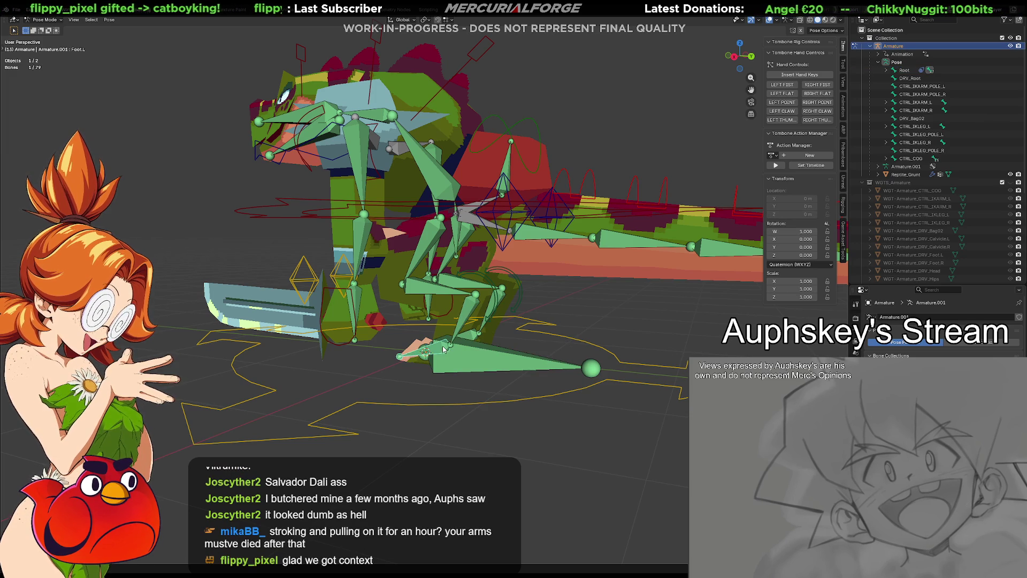
left_click(495, 288)
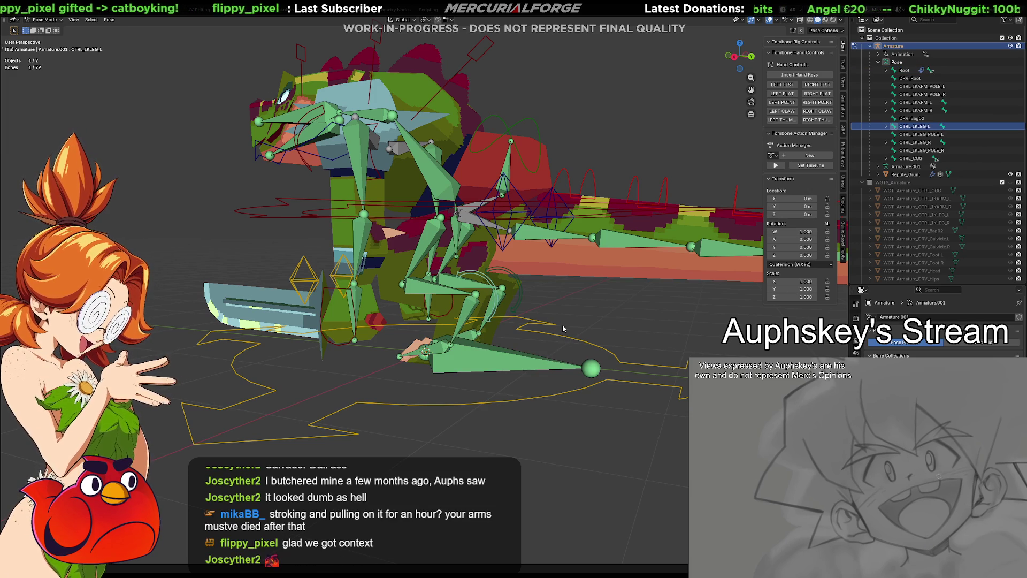
key("r")
key("x")
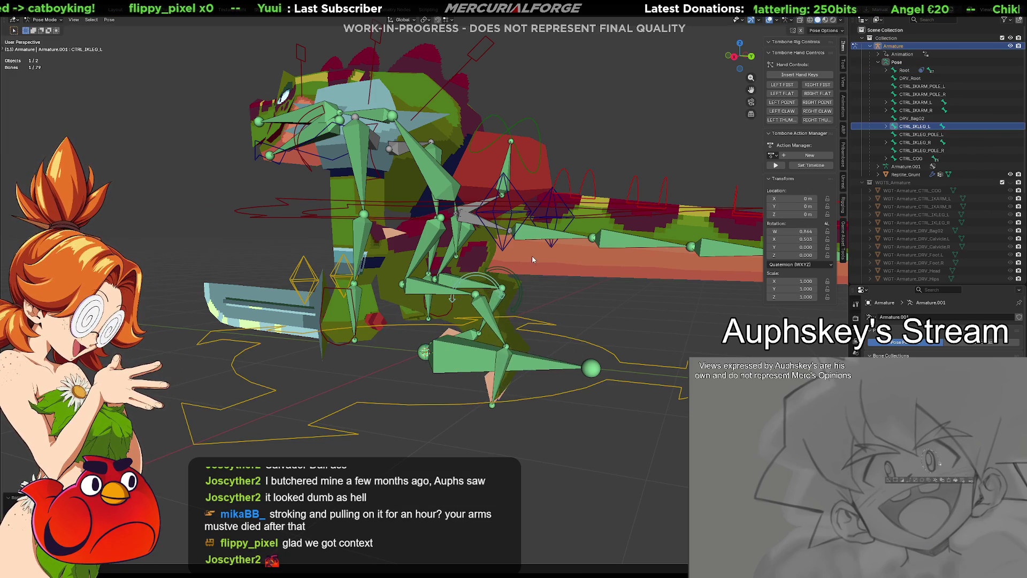
key("Escape")
left_click(612, 305)
mouse_move(606, 332)
middle_mouse_down()
mouse_move(230, 321)
mouse_move(255, 332)
mouse_move(449, 277)
mouse_move(471, 252)
middle_mouse_up()
Grab DRV_Bag02 and cancel, then move the Root bone to a new spot.
left_click(484, 228)
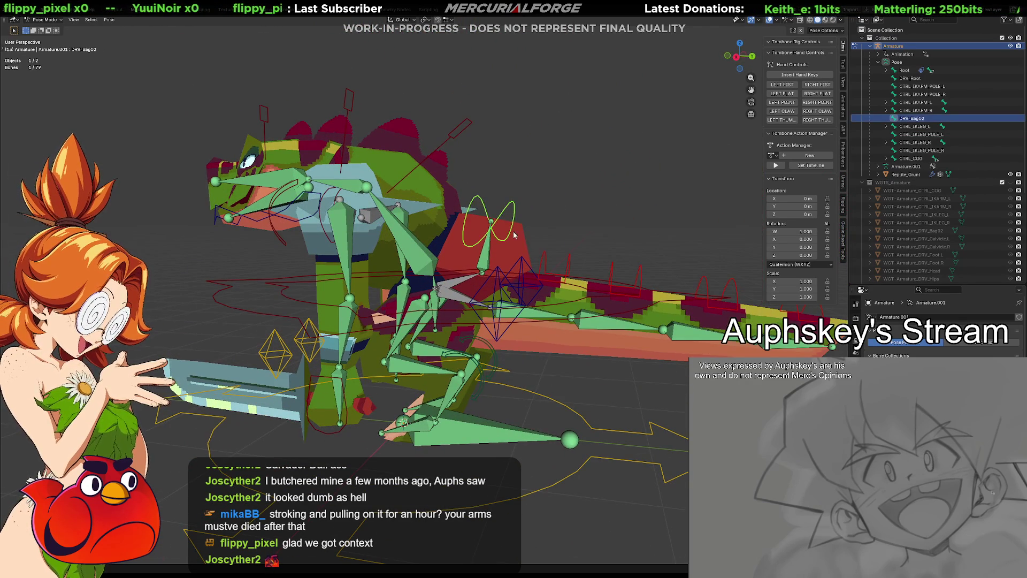
key("g")
right_click(539, 250)
mouse_move(580, 358)
middle_mouse_down()
mouse_move(562, 309)
mouse_move(548, 343)
mouse_move(512, 349)
middle_mouse_up()
left_click(493, 334)
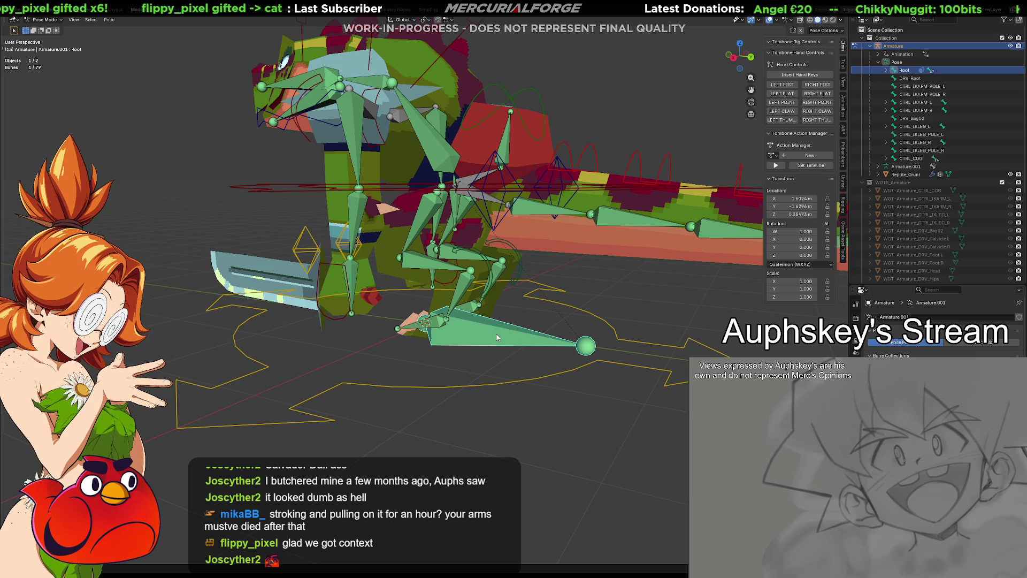
key("g")
left_click(509, 340)
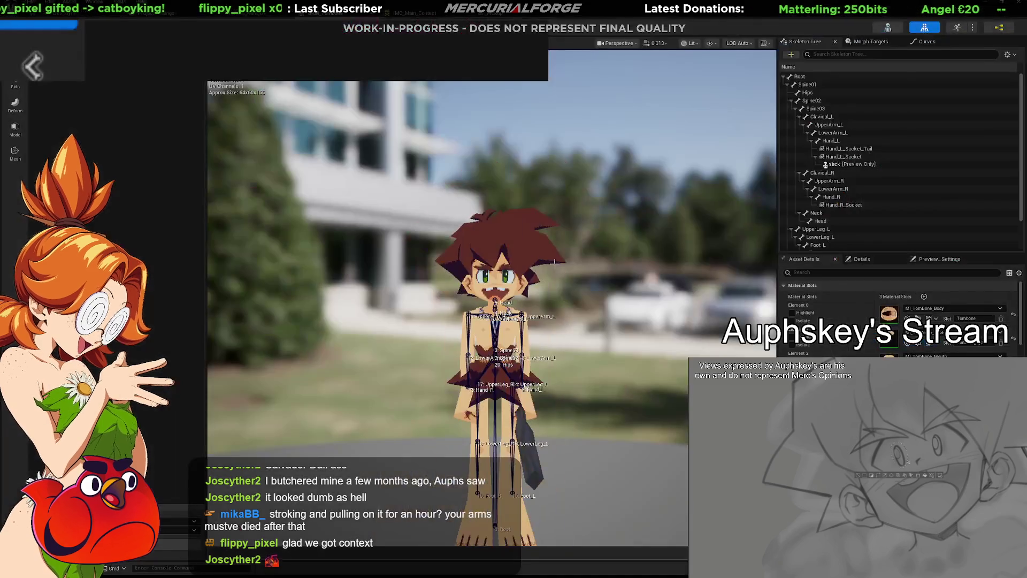
Orbit and zoom in on the Unreal character's skeleton, then switch back to Blender.
mouse_move(554, 274)
left_mouse_down()
mouse_move(530, 277)
mouse_move(538, 281)
left_mouse_up()
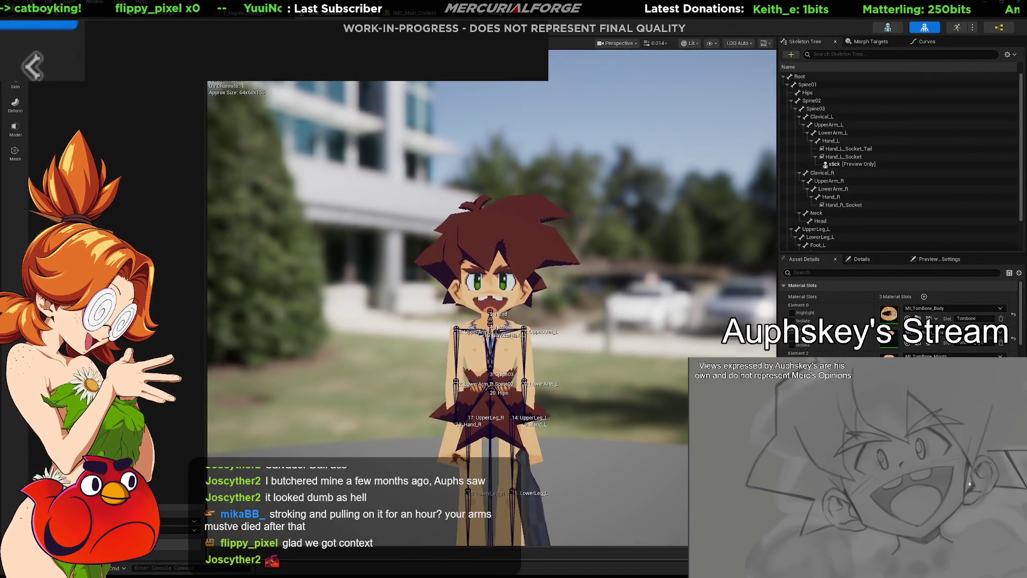
scroll(492, 321, "up", 2)
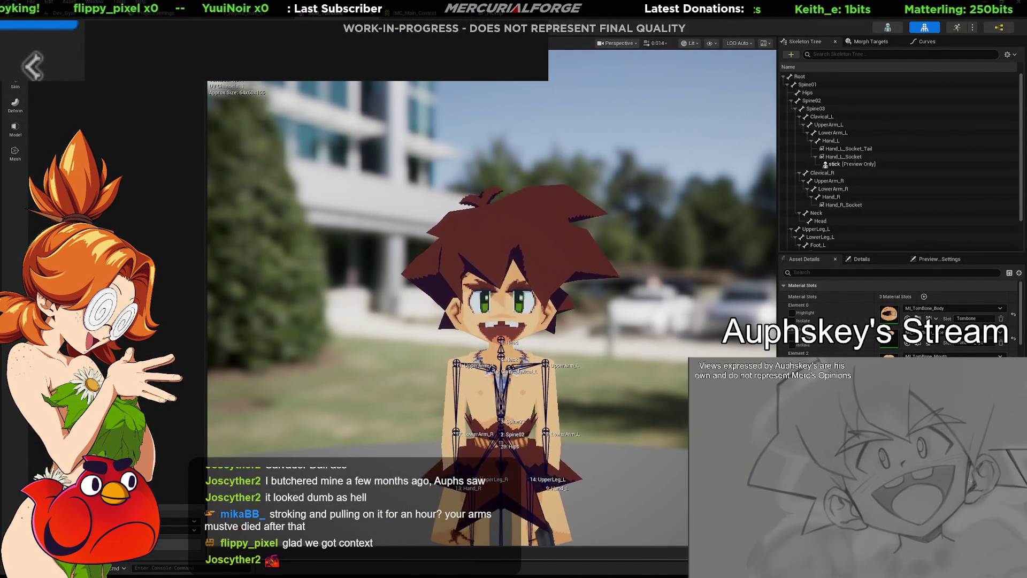
scroll(449, 321, "up", 3)
scroll(449, 321, "up", 3)
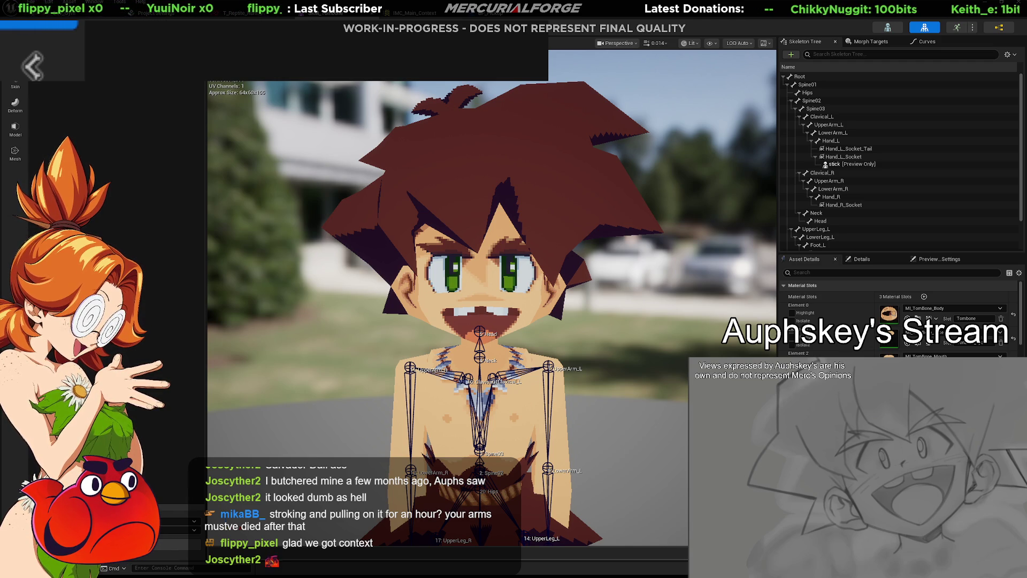
key("alt+Tab")
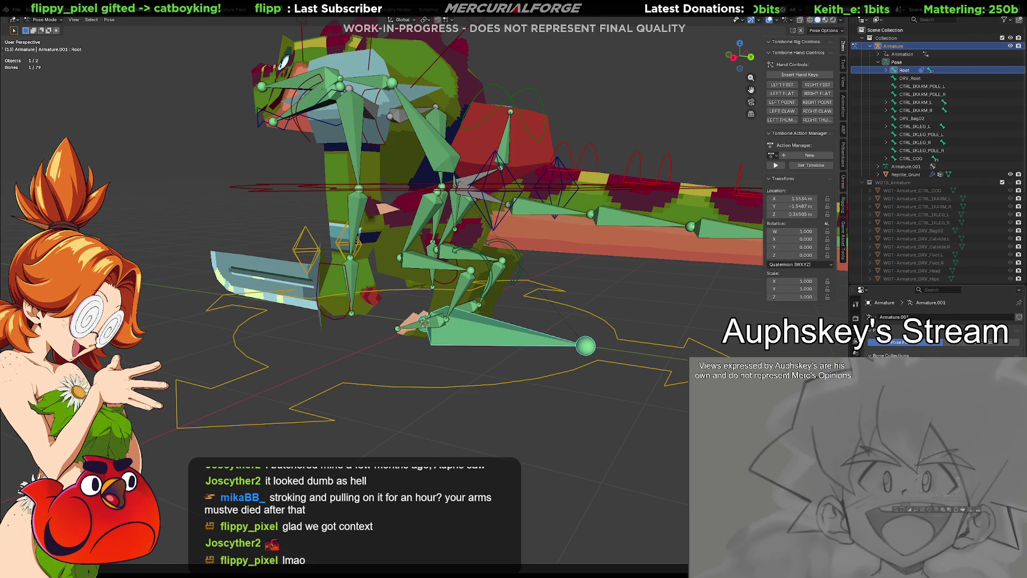
Show the Root bone's constraints, then select a bone in the left leg.
left_click(856, 375)
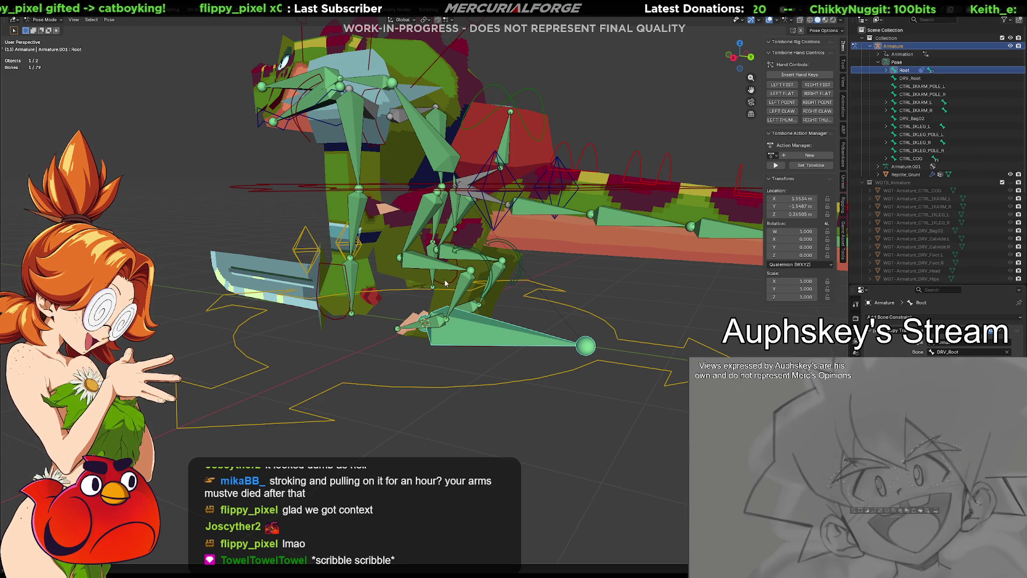
left_click(466, 285)
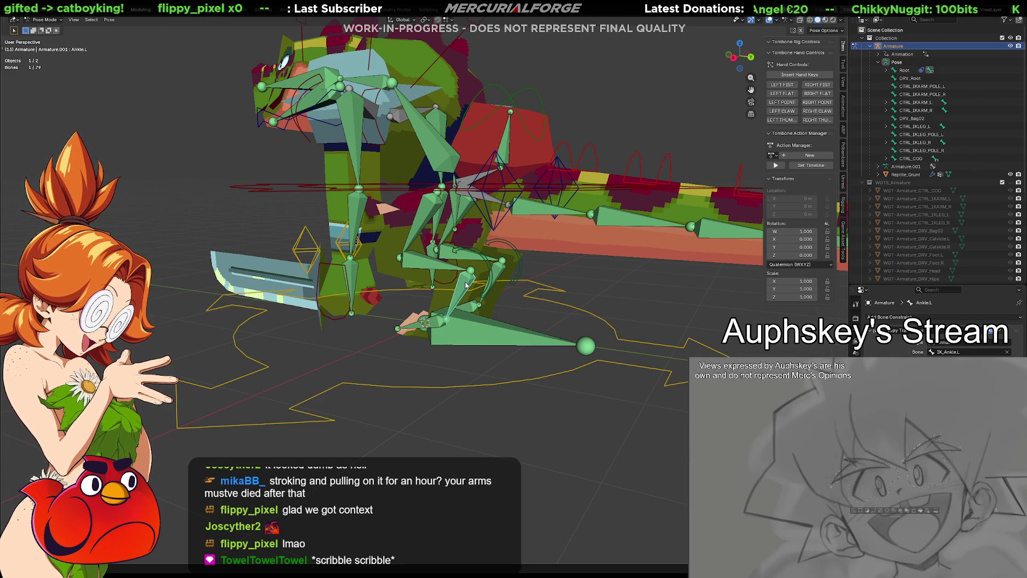
left_click(447, 268)
left_click(414, 226)
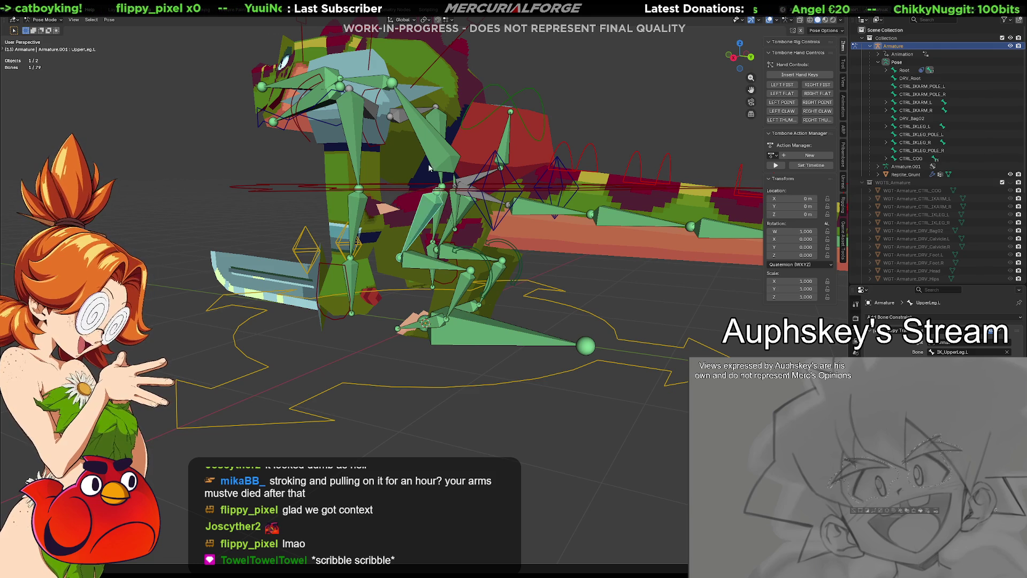
left_click(505, 291)
left_click(493, 333)
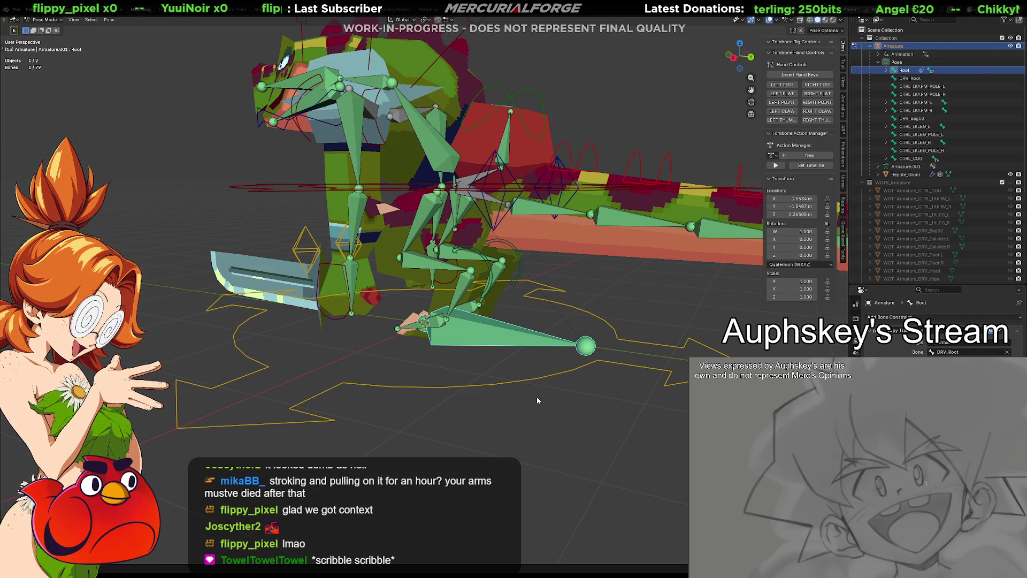
left_click(503, 337)
key("g")
right_click(601, 360)
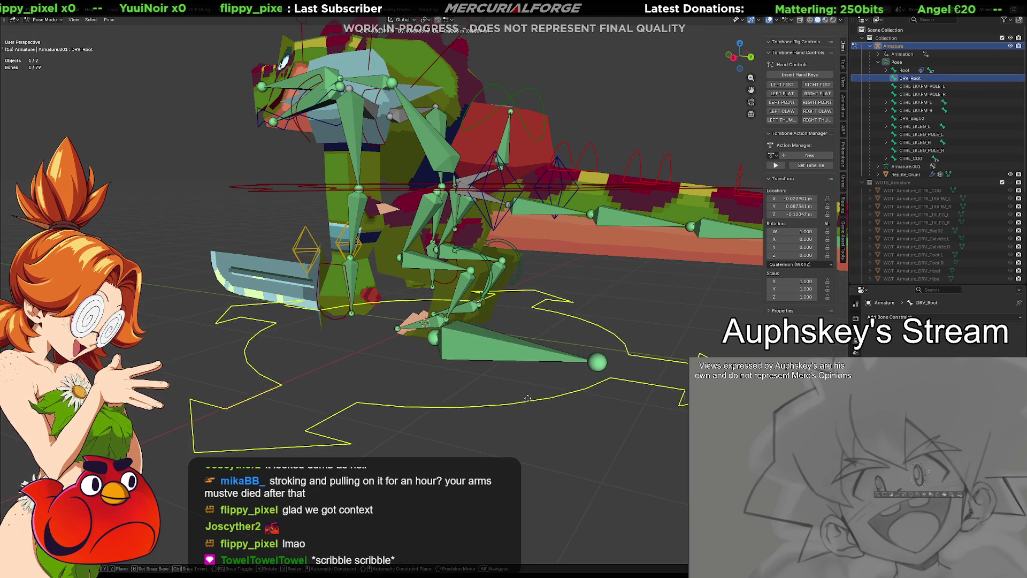
left_click(511, 336)
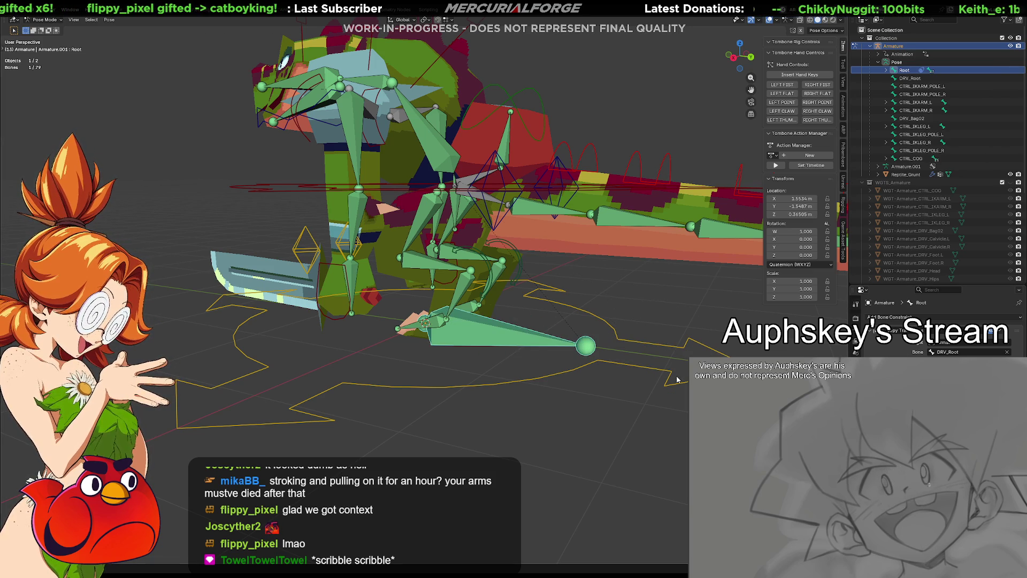
left_click(620, 366)
key("g")
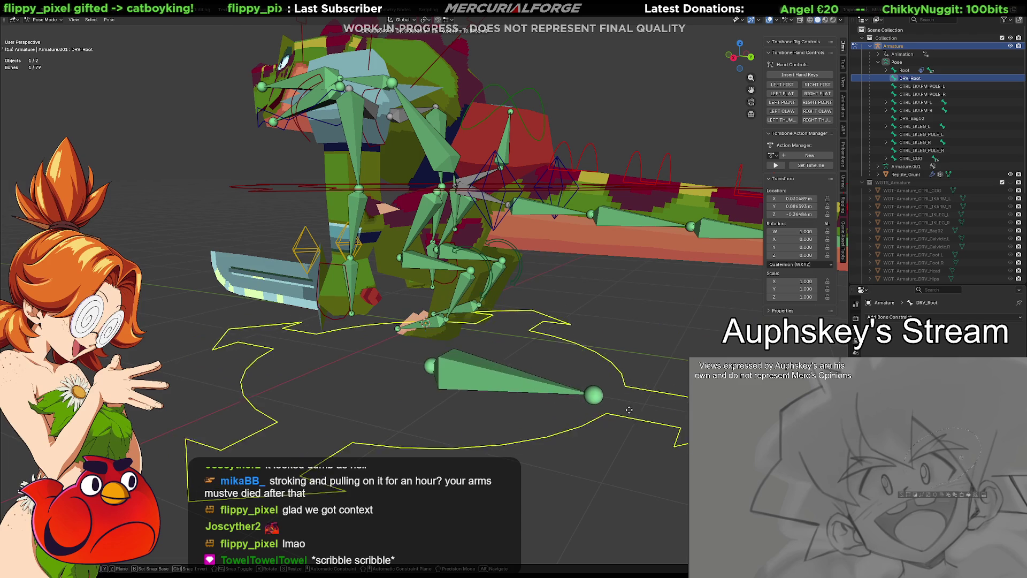
key("Escape")
mouse_move(631, 413)
middle_mouse_down()
mouse_move(609, 380)
mouse_move(651, 357)
mouse_move(623, 345)
mouse_move(495, 336)
mouse_move(613, 333)
middle_mouse_up()
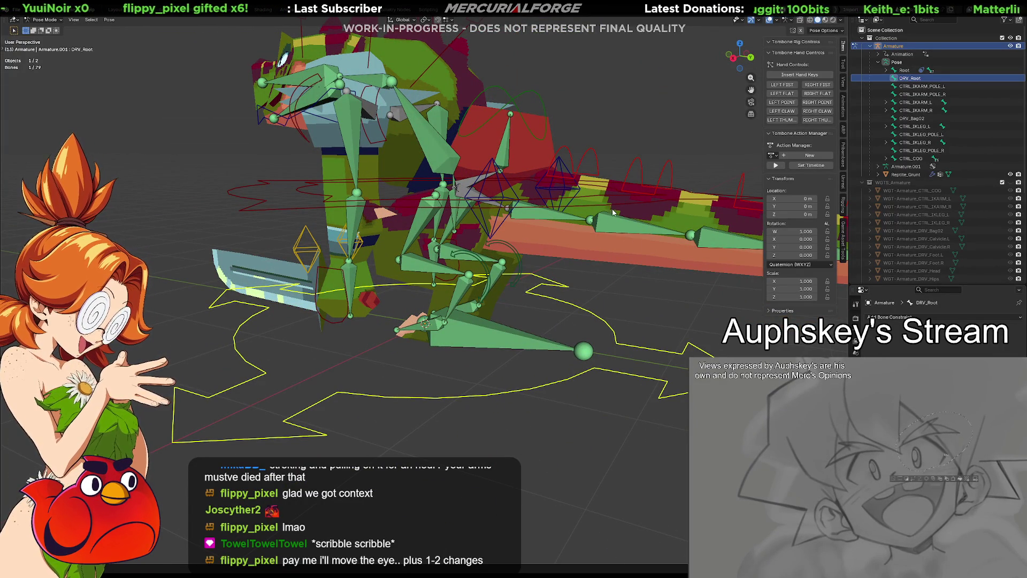
mouse_move(610, 294)
middle_mouse_down()
mouse_move(636, 296)
mouse_move(592, 311)
mouse_move(610, 300)
middle_mouse_up()
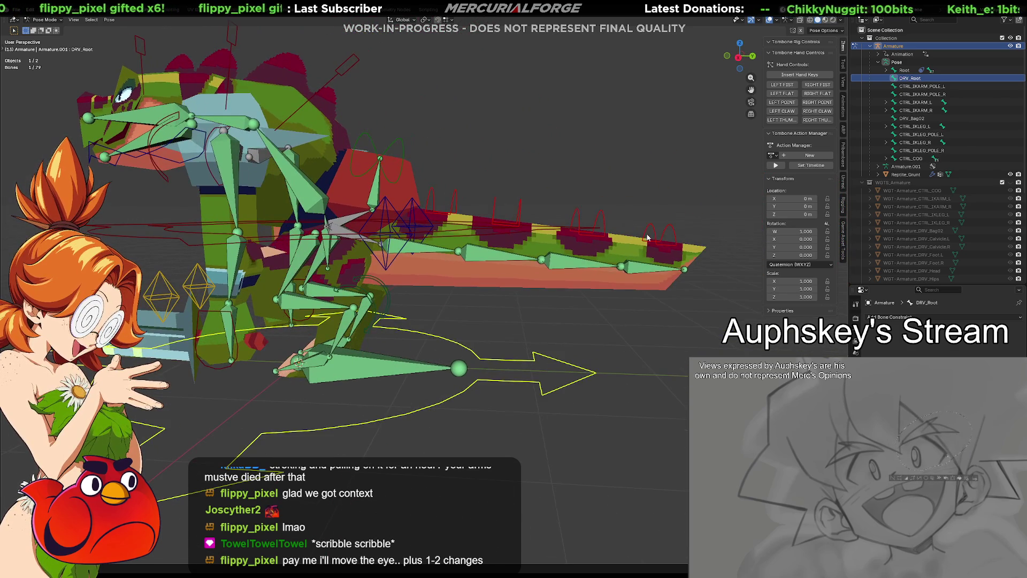
left_click(651, 231)
scroll(512, 322, "up", 5)
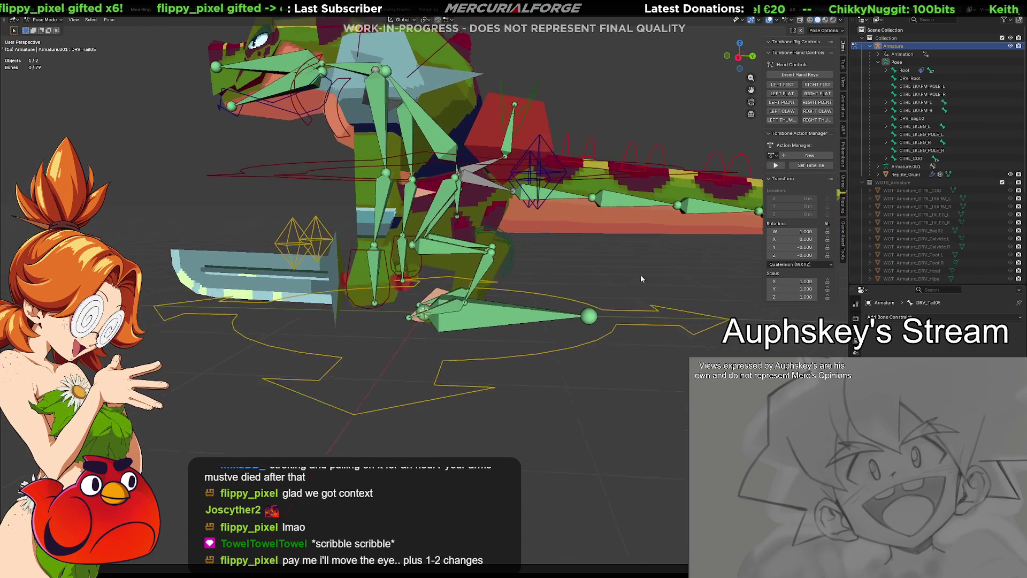
left_click(511, 313)
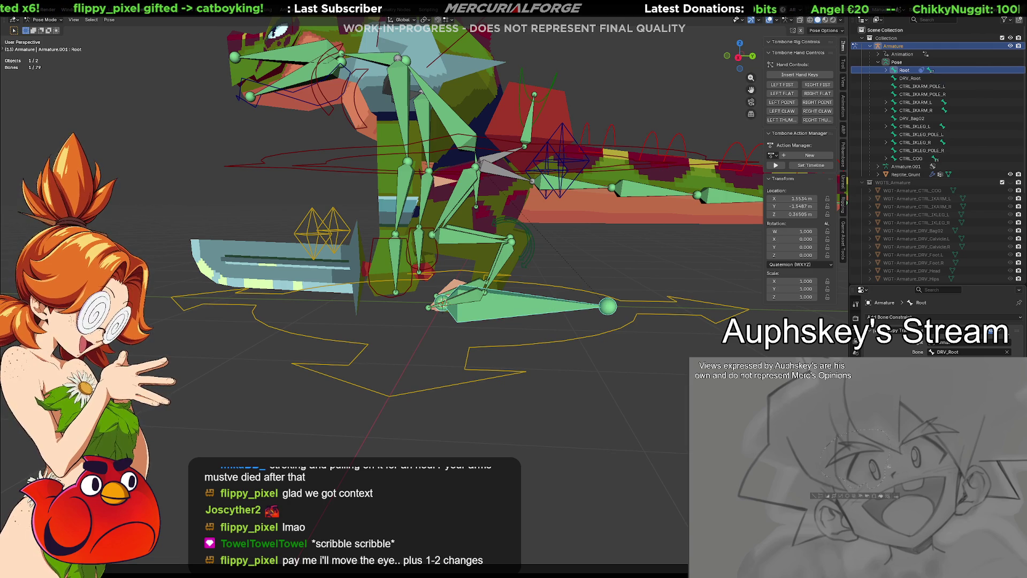
Delete Root's Copy Transforms constraint and set its location X, Y, Z to 0.
left_click(1019, 331)
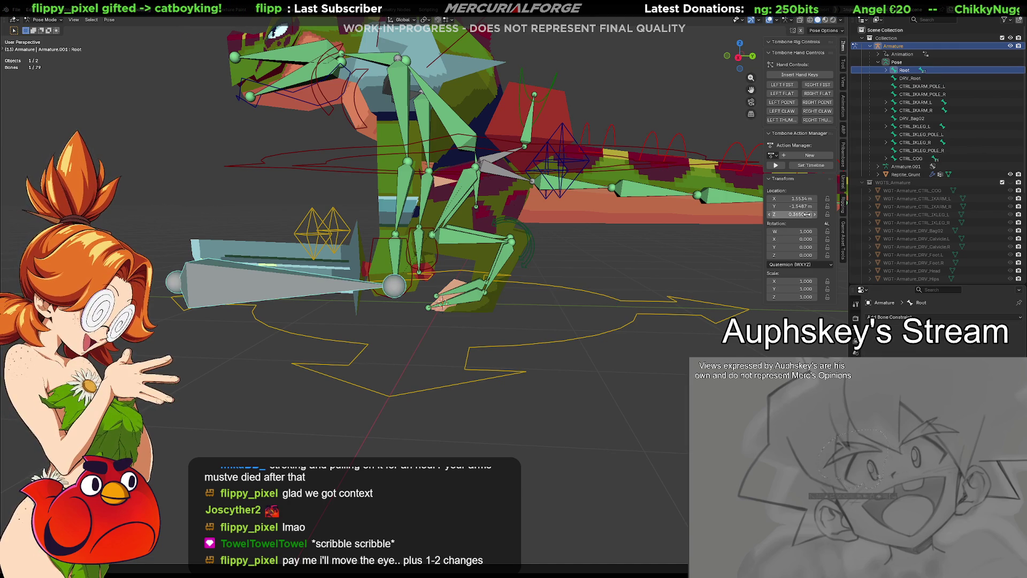
key("BackSpace")
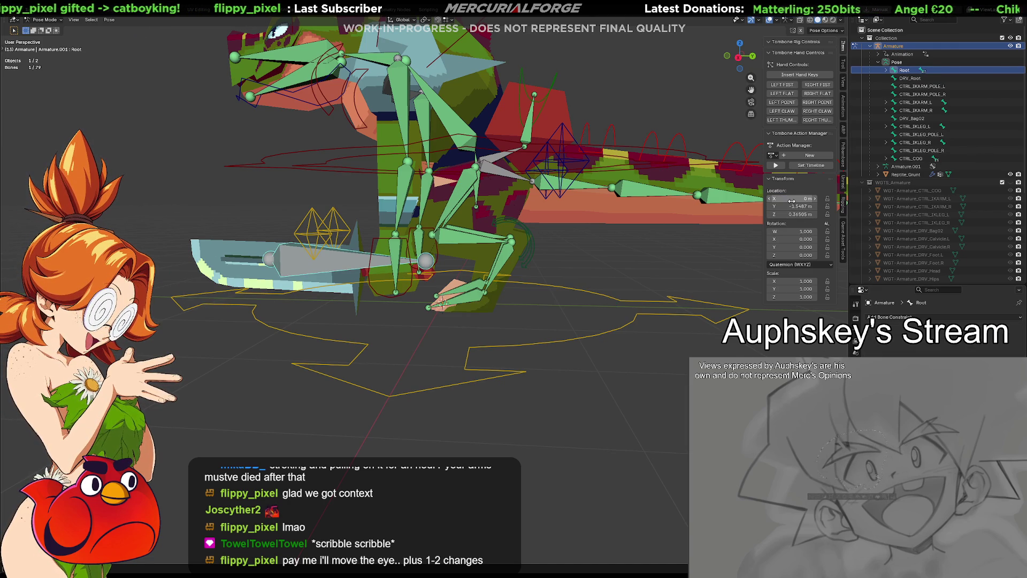
key("BackSpace")
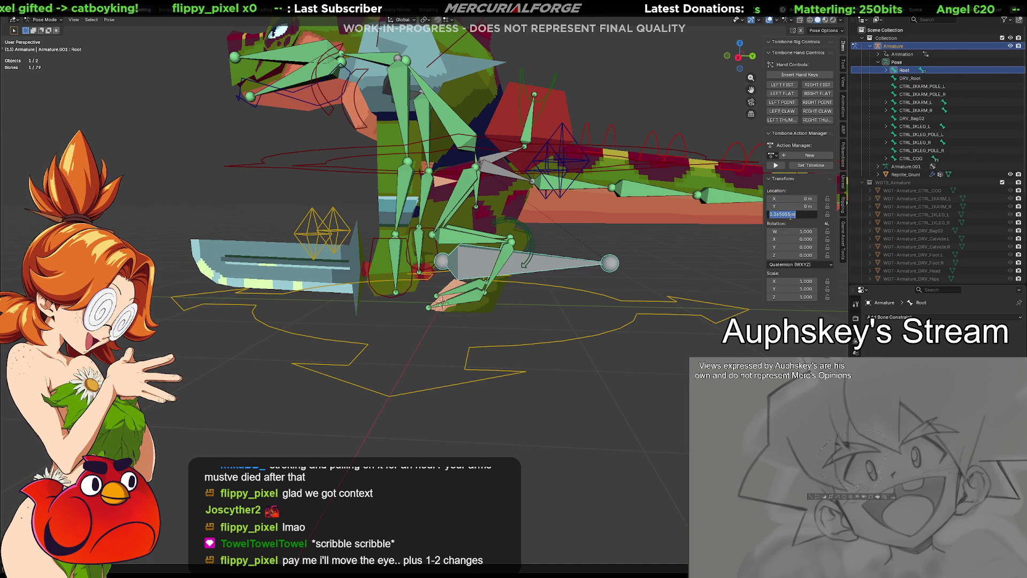
type("0")
key("Return")
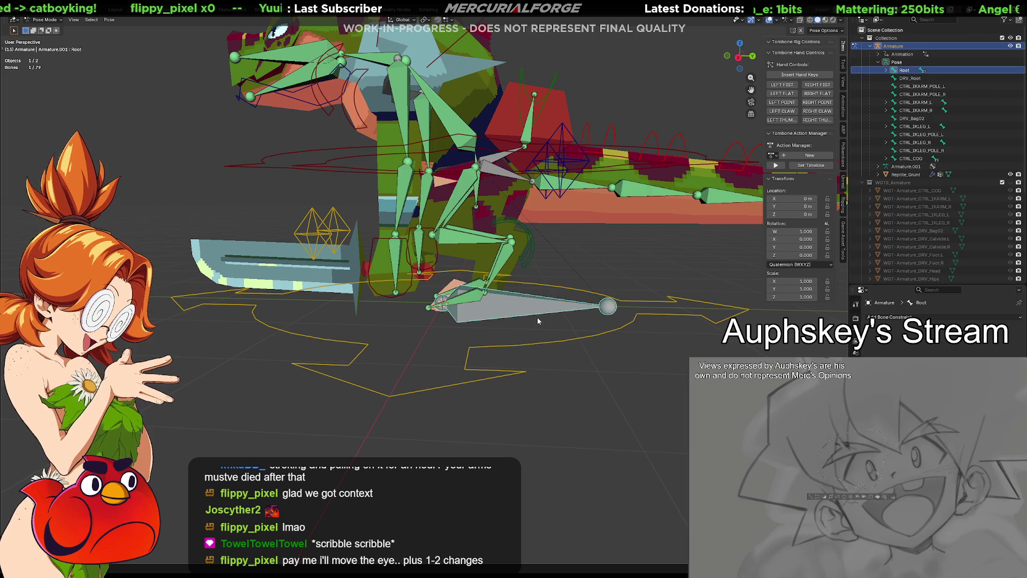
Test-grab the Root bone and cancel, then deselect all bones and bring up the mode pie.
key("g")
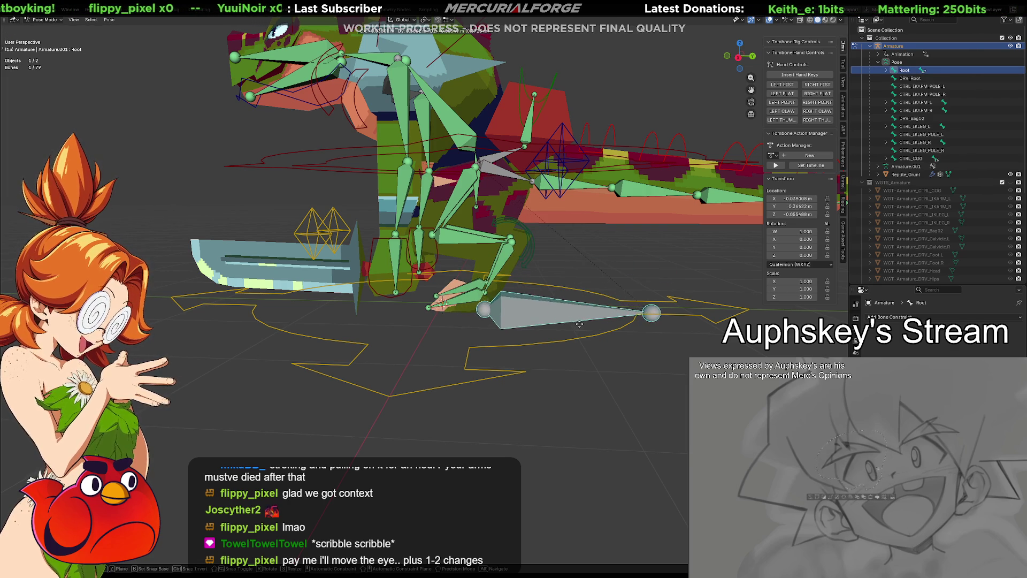
key("Escape")
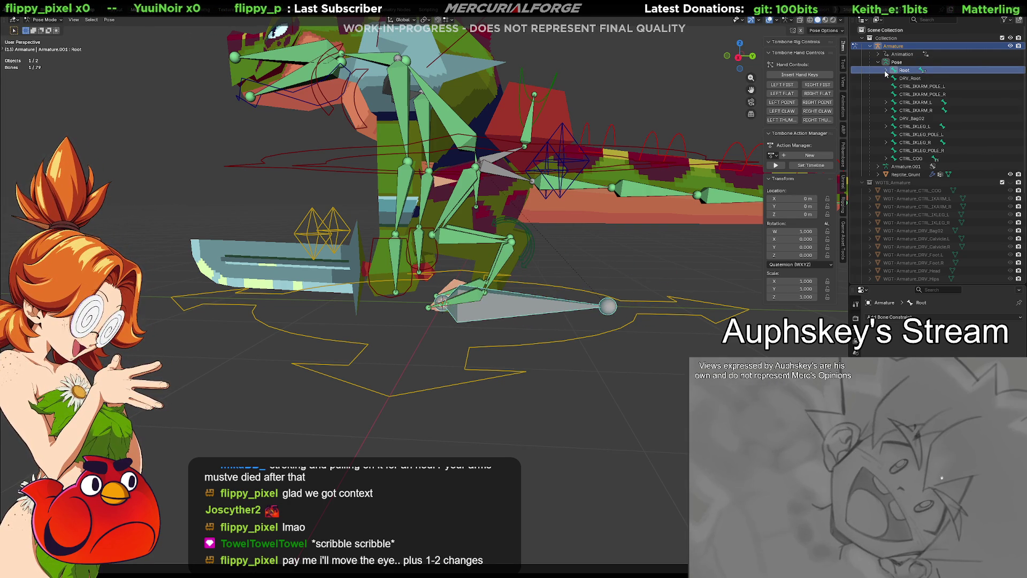
left_click(647, 273)
key("ctrl+Tab")
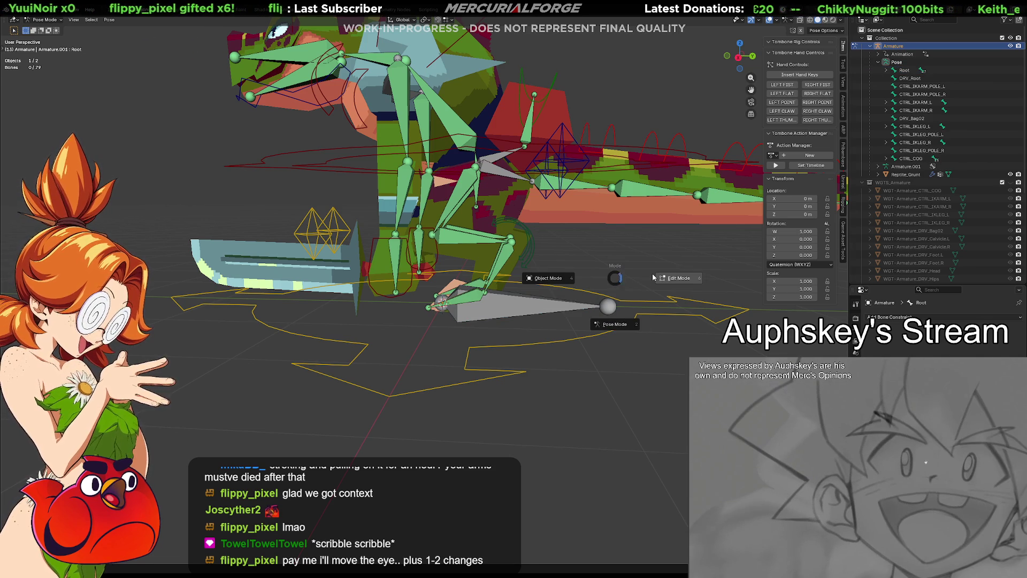
left_click(653, 276)
left_click(512, 308)
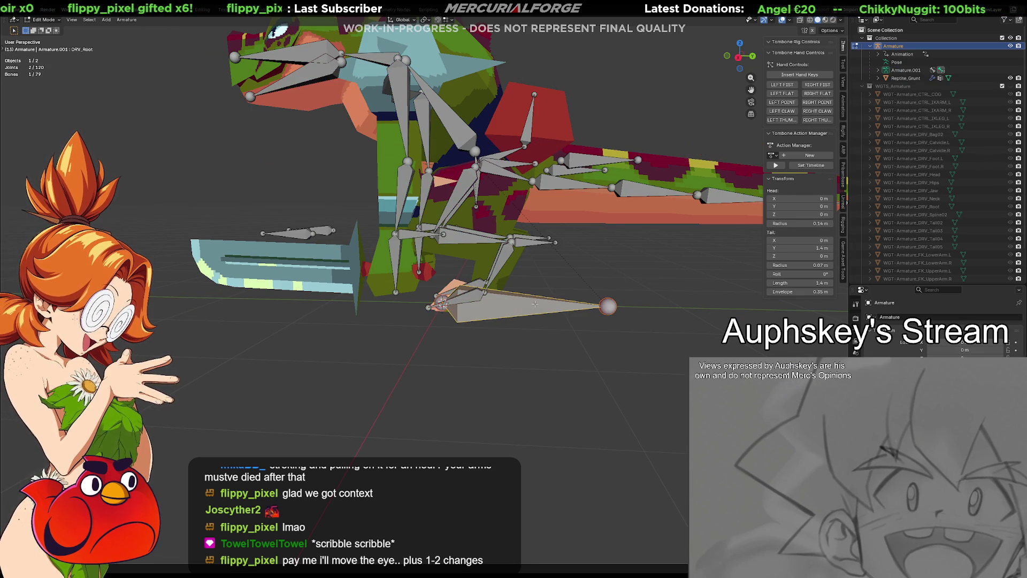
key("g")
key("Escape")
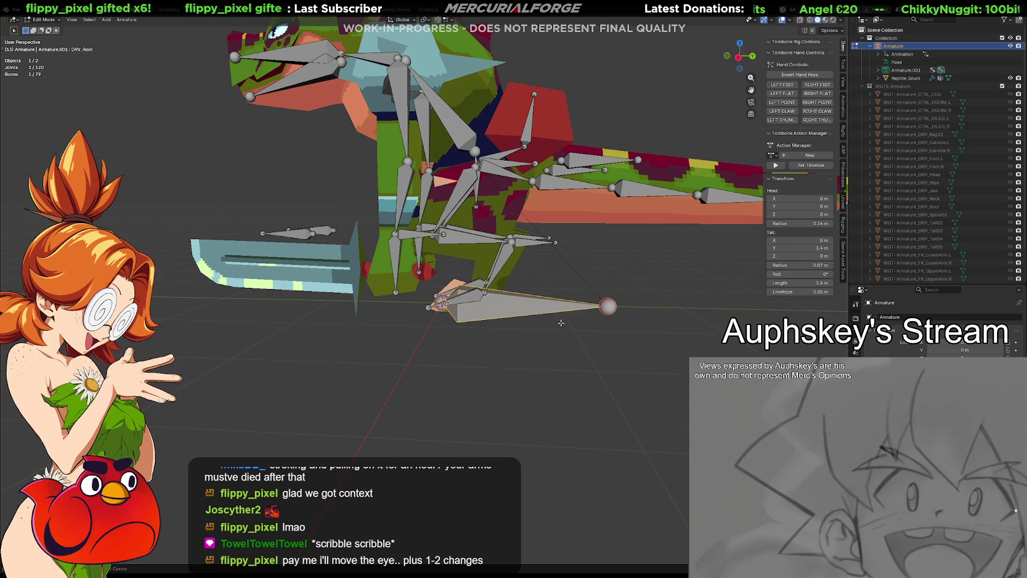
left_click(525, 309)
key("g")
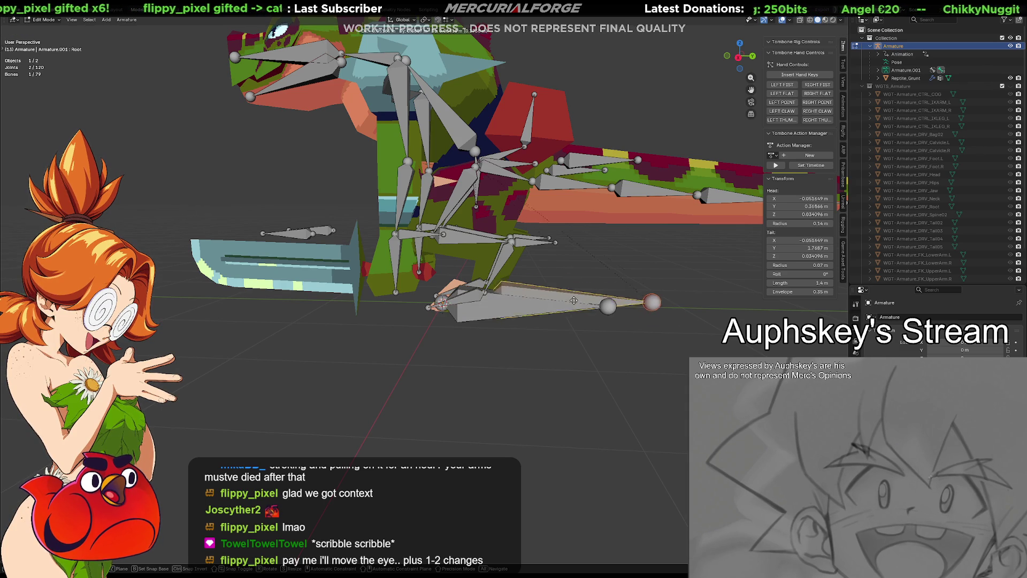
key("Escape")
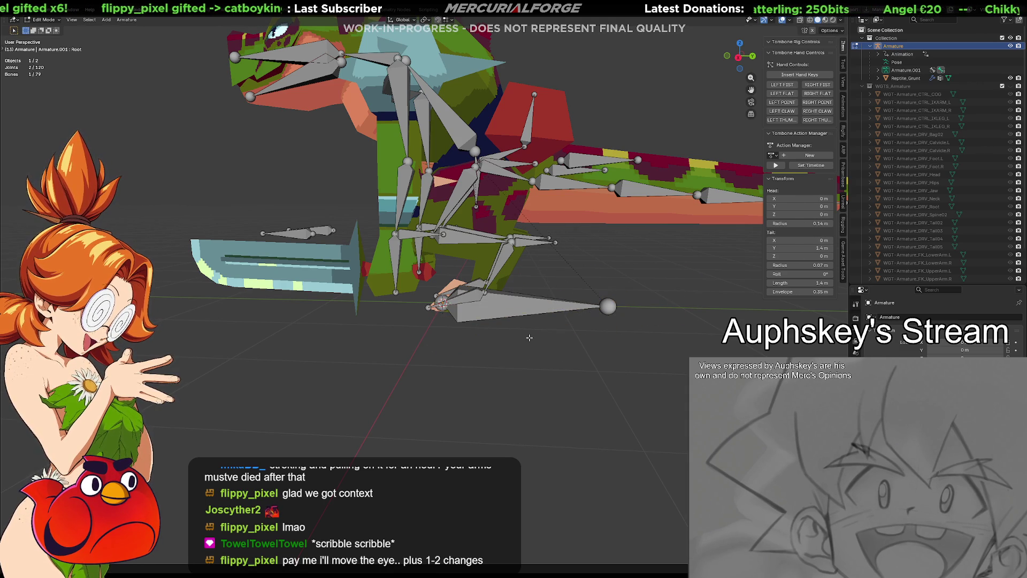
mouse_move(556, 303)
middle_mouse_down()
mouse_move(514, 292)
mouse_move(481, 300)
mouse_move(529, 299)
mouse_move(441, 297)
middle_mouse_up()
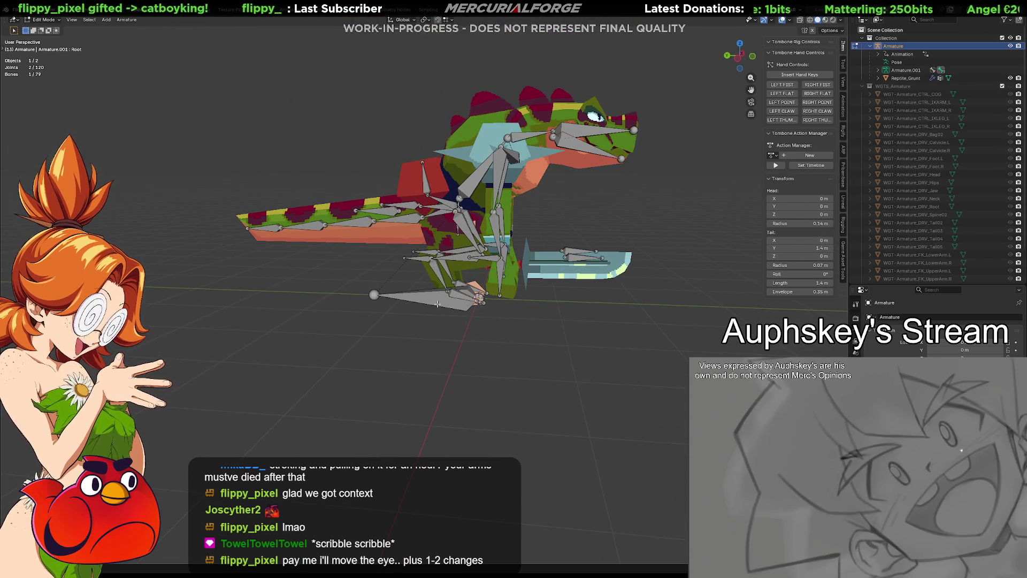
left_click(438, 297)
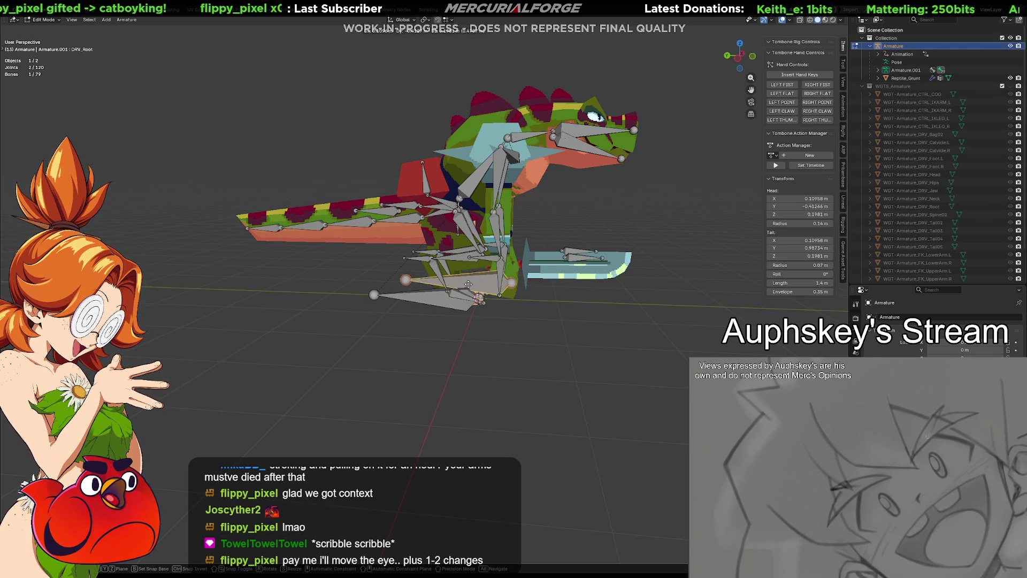
key("alt+a")
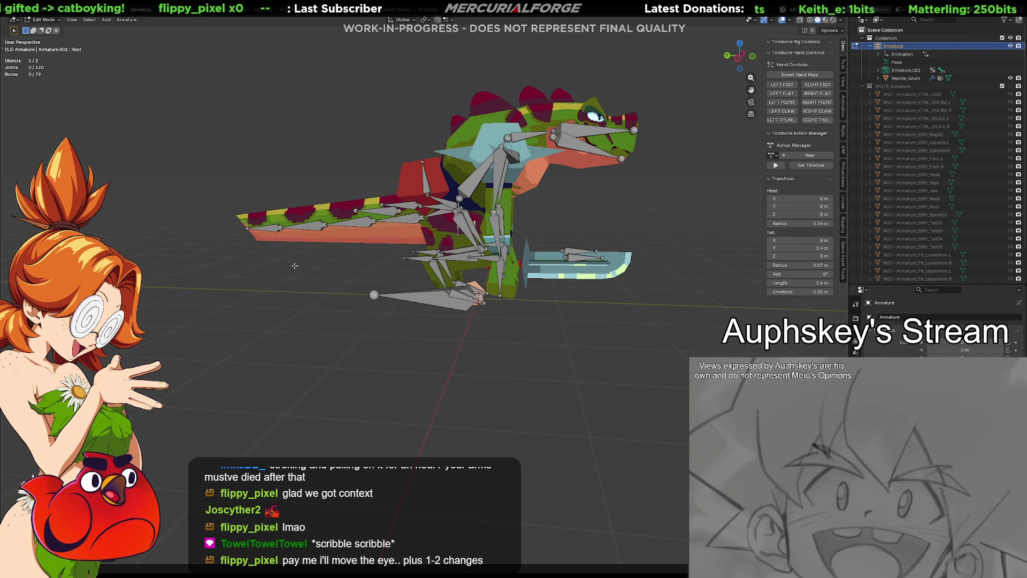
left_click(443, 300)
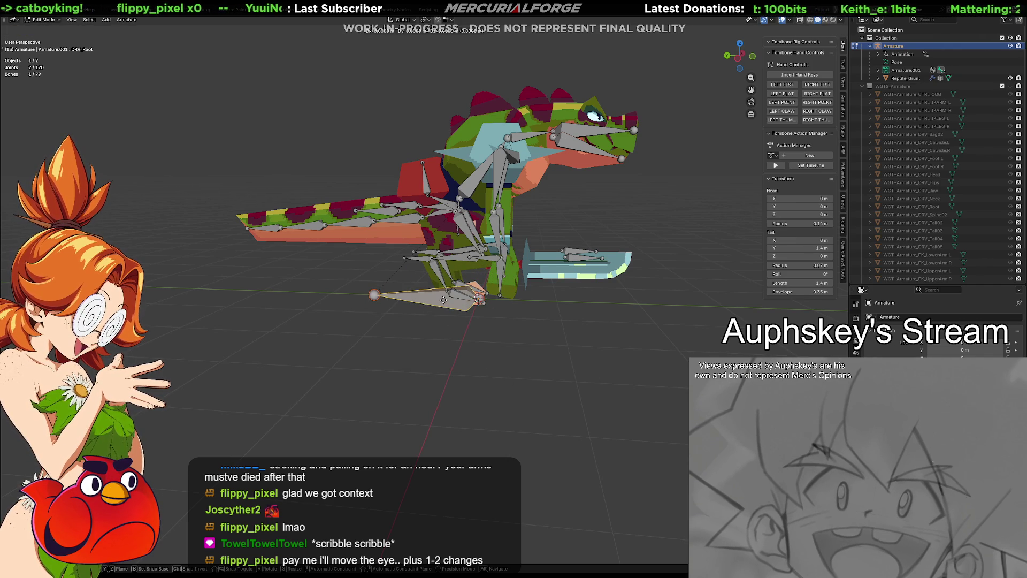
key("g")
key("Escape")
left_click(575, 336)
middle_click_drag(593, 333, 470, 348)
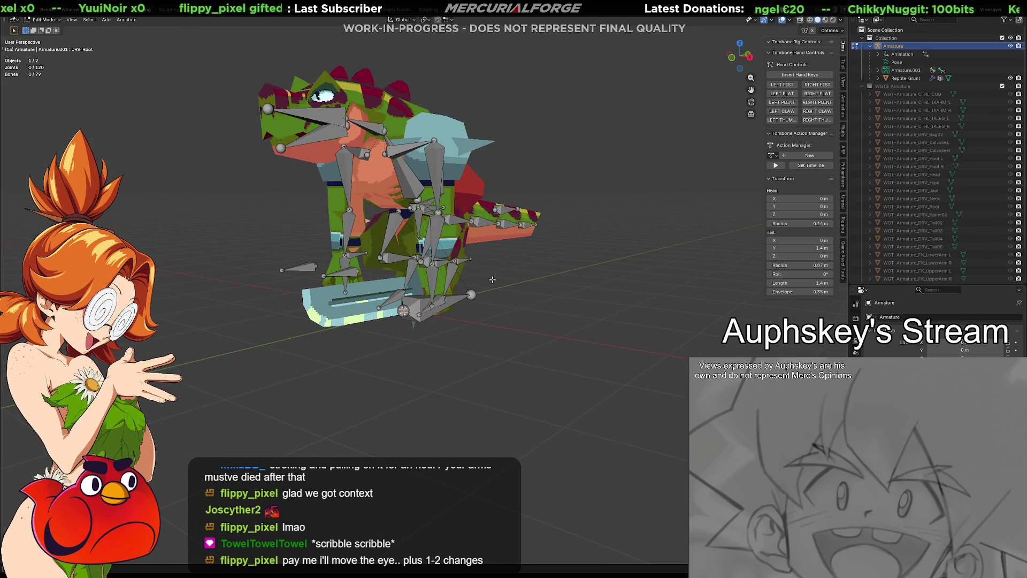
middle_click_drag(544, 290, 522, 291)
scroll(516, 292, "up", 5)
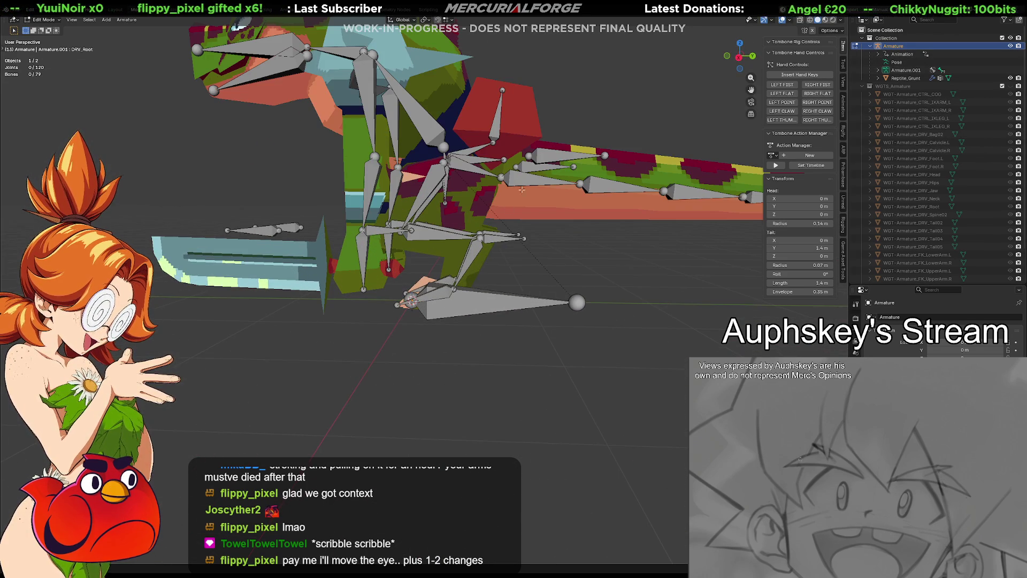
scroll(503, 268, "down", 2)
left_click(482, 222)
key("g")
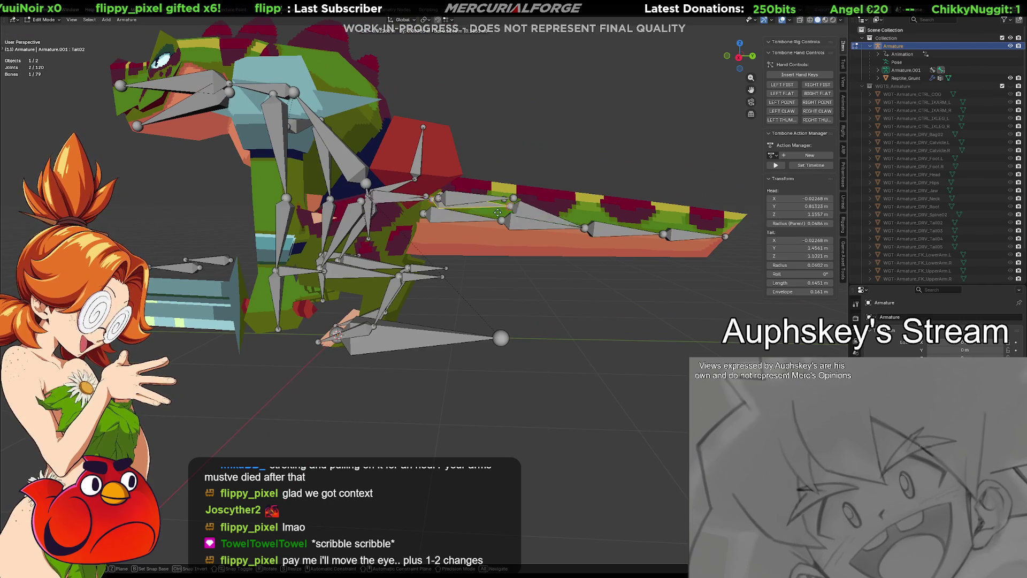
right_click(442, 322)
middle_click_drag(442, 322, 445, 350)
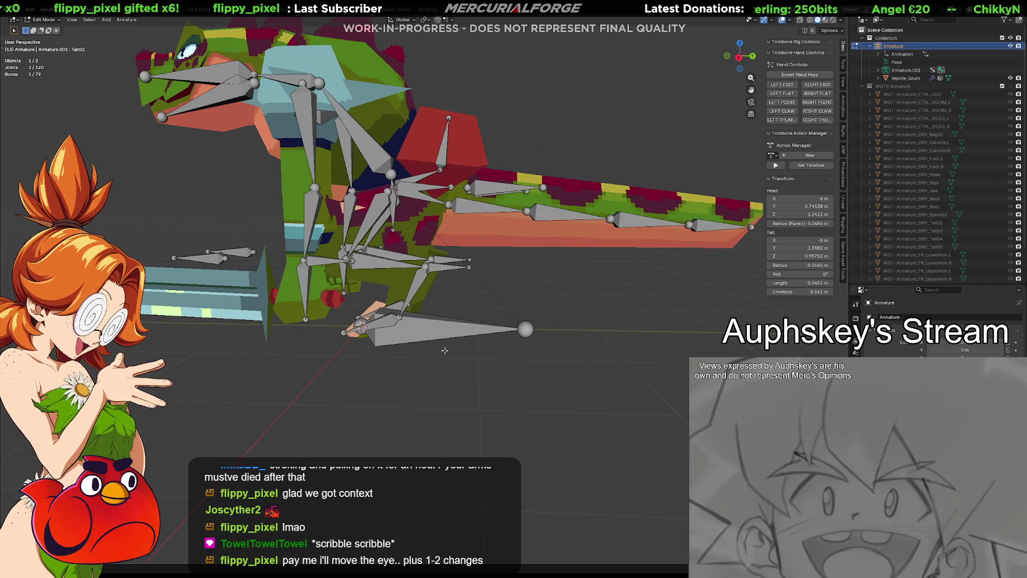
left_click(418, 325)
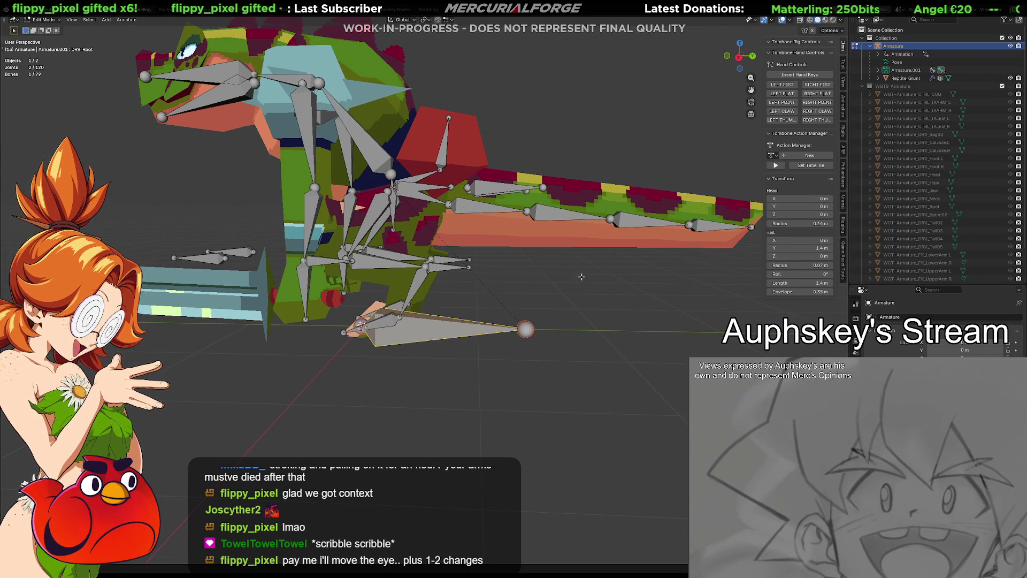
left_click(393, 208, "shift")
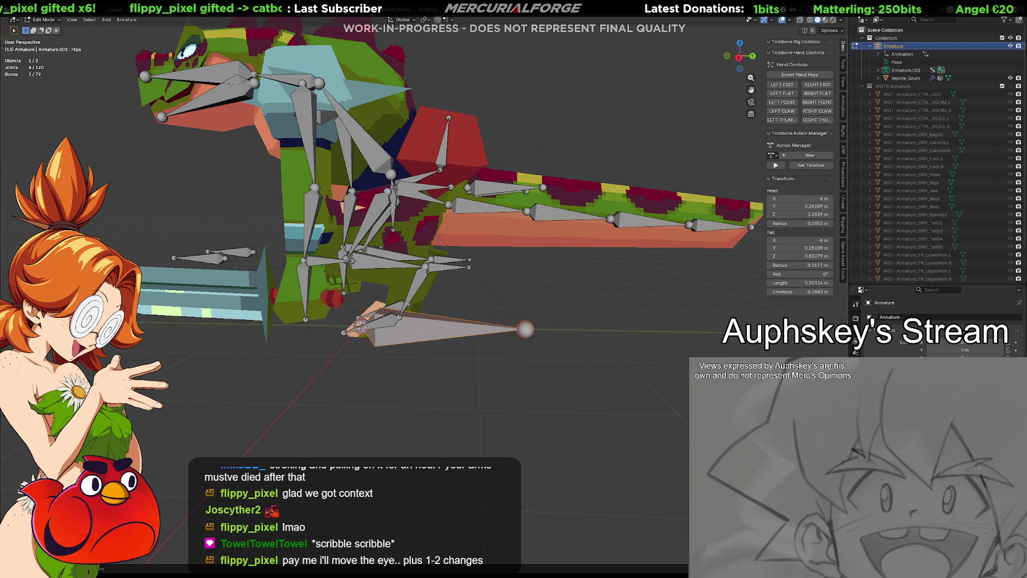
left_click(393, 208)
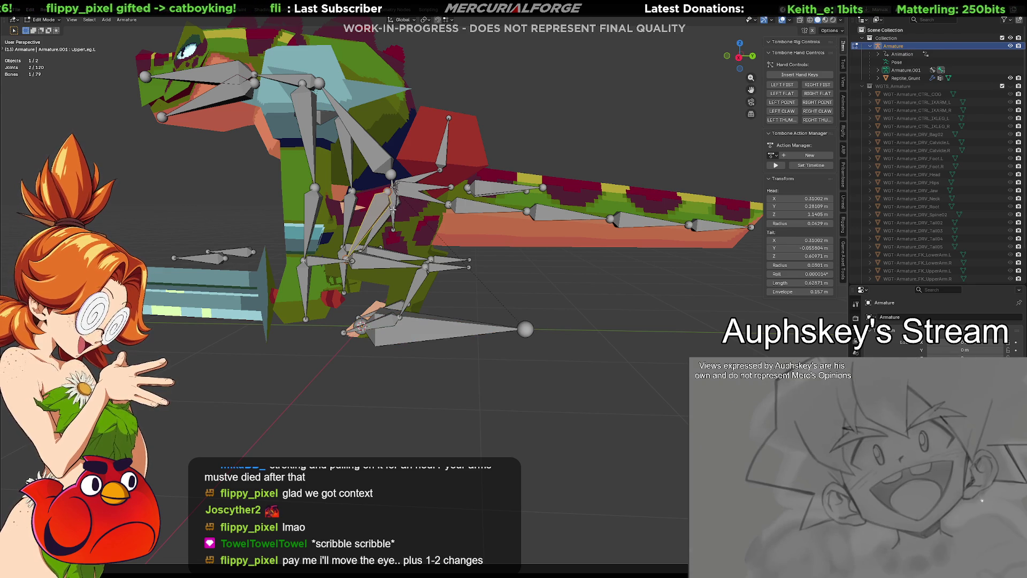
middle_click_drag(393, 202, 387, 213)
key("g")
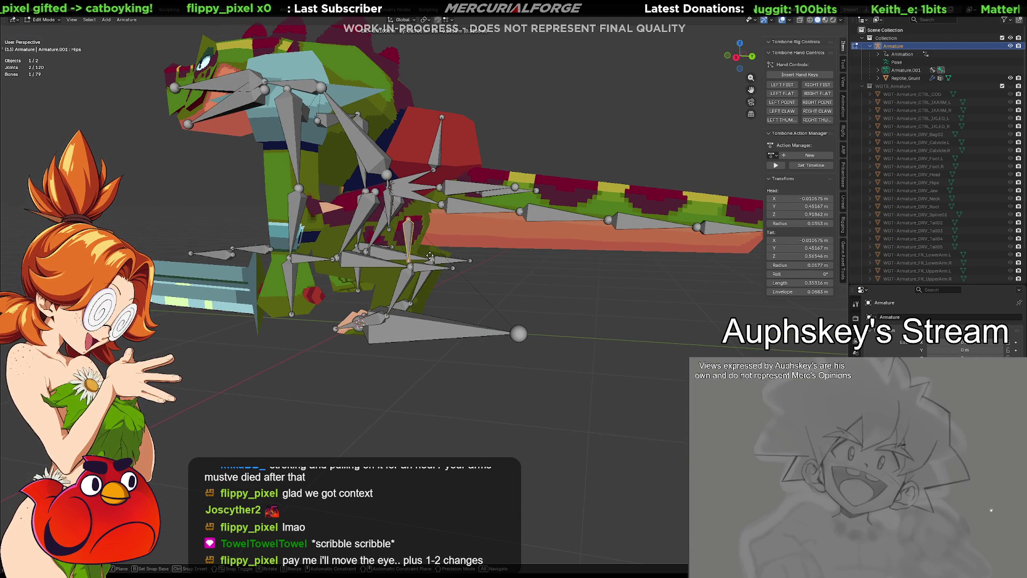
right_click(430, 257)
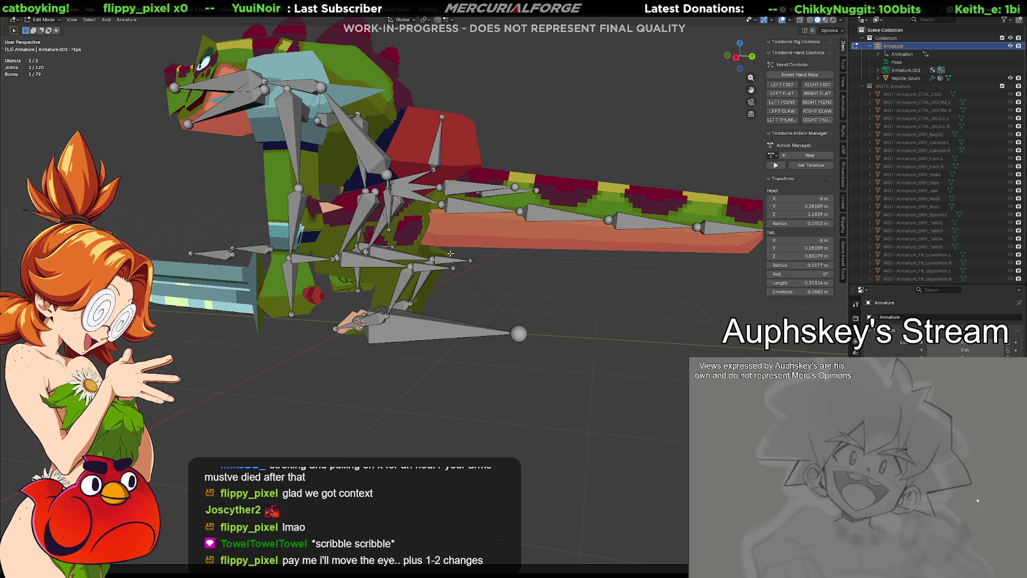
key("Tab")
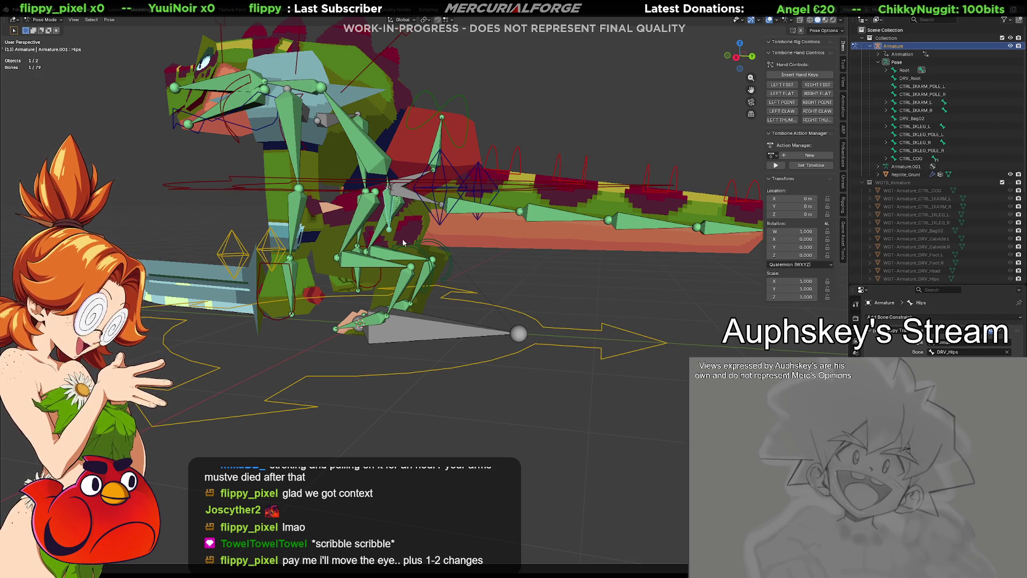
Test-move the Hips and Root bones, then clear Root's location back to its origin.
key("g")
left_click_drag(424, 327, 479, 333)
key("alt+g")
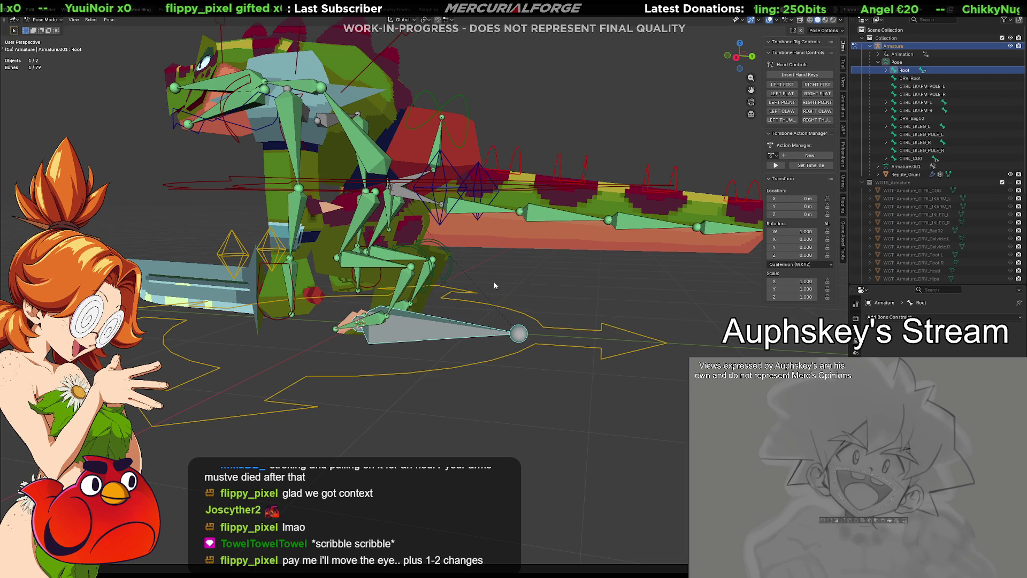
mouse_move(493, 284)
middle_mouse_down()
mouse_move(480, 291)
mouse_move(572, 297)
mouse_move(600, 297)
mouse_move(519, 283)
mouse_move(623, 287)
mouse_move(628, 309)
mouse_move(645, 276)
mouse_move(589, 300)
mouse_move(572, 337)
mouse_move(549, 304)
mouse_move(485, 303)
middle_mouse_up()
Test-move DRV_Bag02 and cancel, then select the Root bone.
left_click(495, 193)
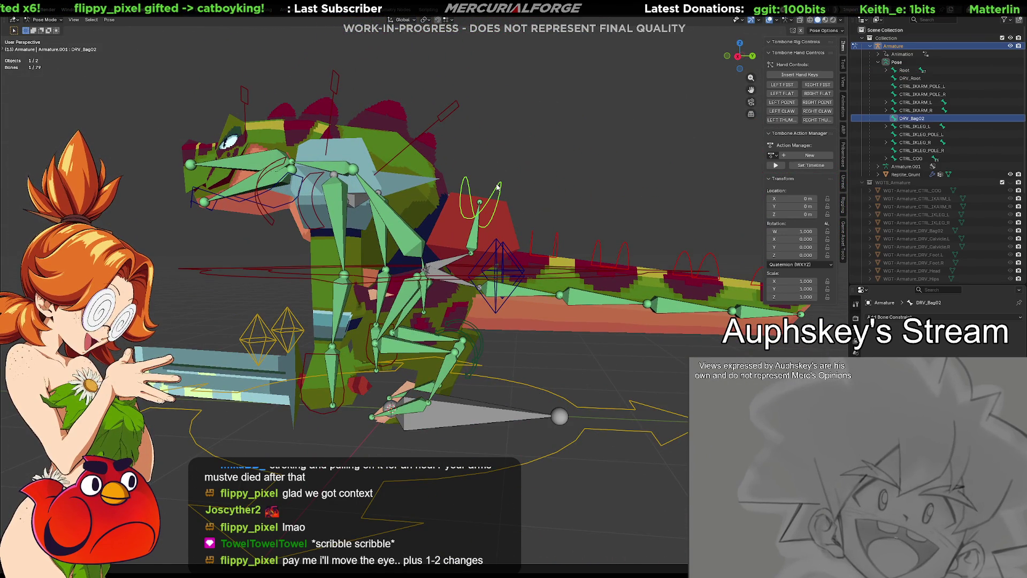
key("g")
key("Escape")
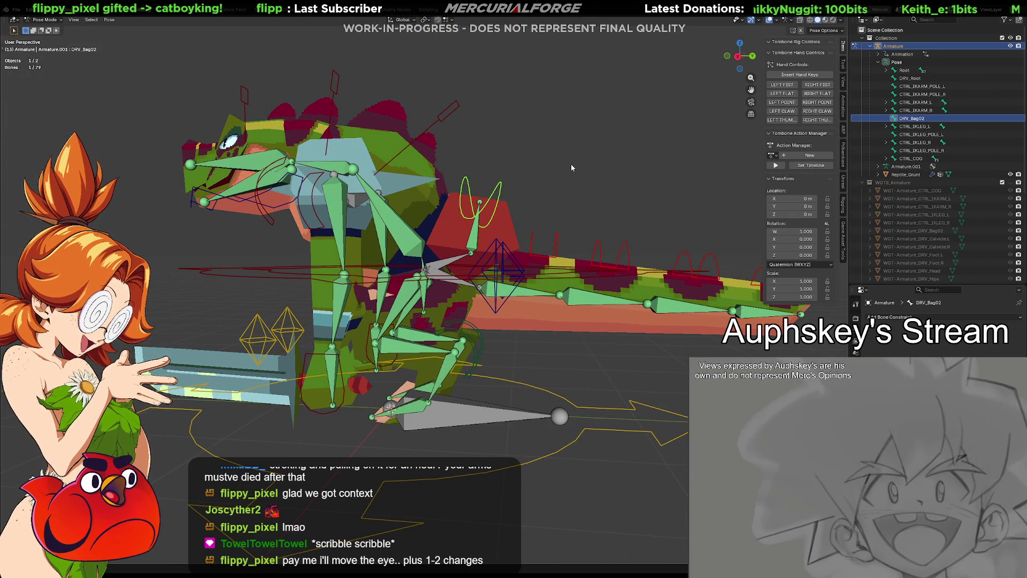
mouse_move(570, 165)
middle_mouse_down()
mouse_move(711, 160)
mouse_move(344, 191)
mouse_move(356, 173)
middle_mouse_up()
middle_click_drag(414, 216, 314, 201)
mouse_move(391, 313)
middle_mouse_down()
mouse_move(474, 312)
mouse_move(481, 339)
mouse_move(436, 346)
mouse_move(484, 326)
mouse_move(528, 337)
mouse_move(554, 325)
middle_mouse_up()
left_click(517, 331)
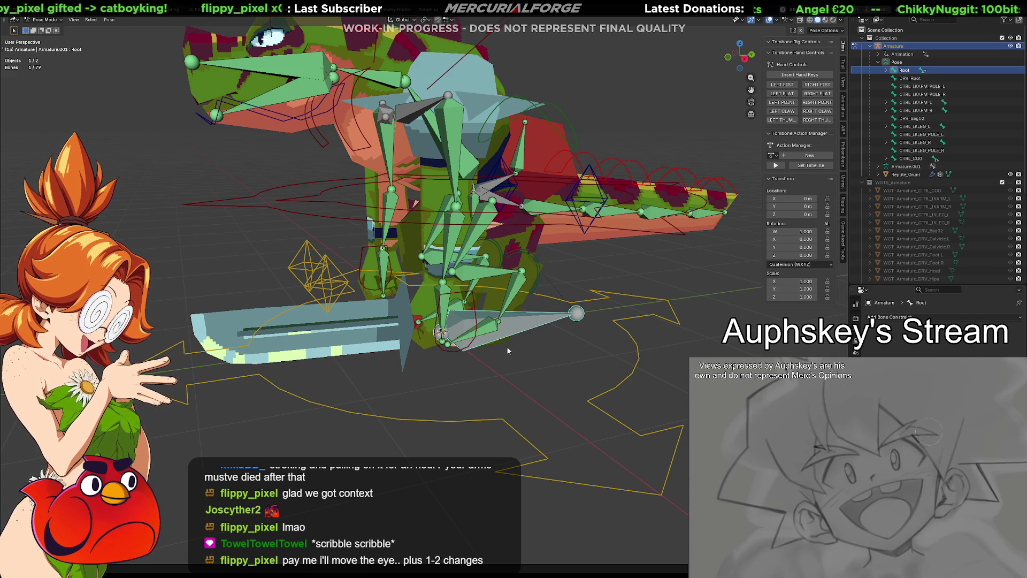
Select the Root bone and test-grab it, cancelling so it stays at zero.
mouse_move(537, 379)
middle_mouse_down()
mouse_move(516, 376)
mouse_move(508, 403)
mouse_move(543, 368)
mouse_move(589, 367)
middle_mouse_up()
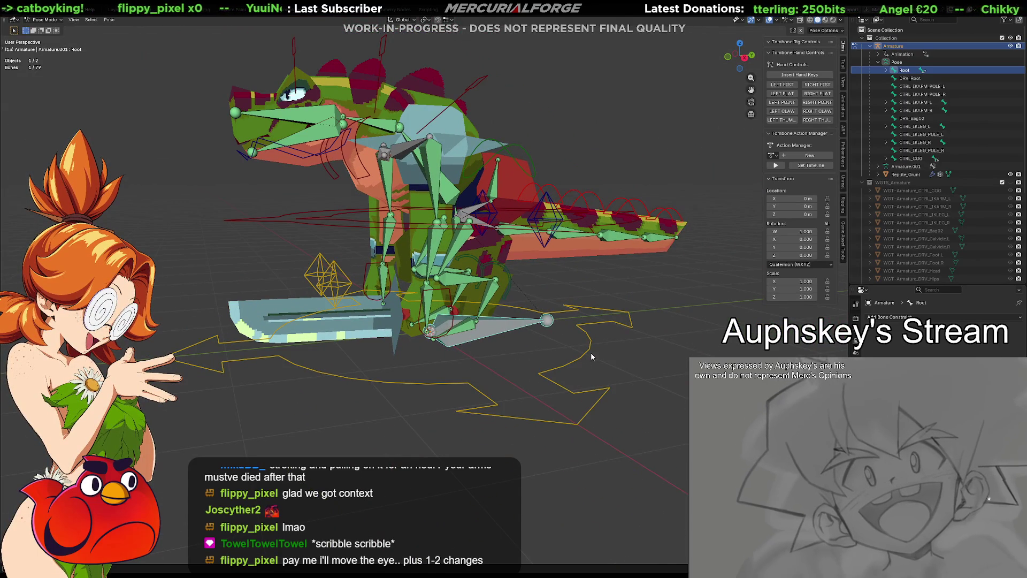
left_click(588, 350)
mouse_move(589, 351)
middle_mouse_down()
mouse_move(592, 378)
mouse_move(585, 365)
middle_mouse_up()
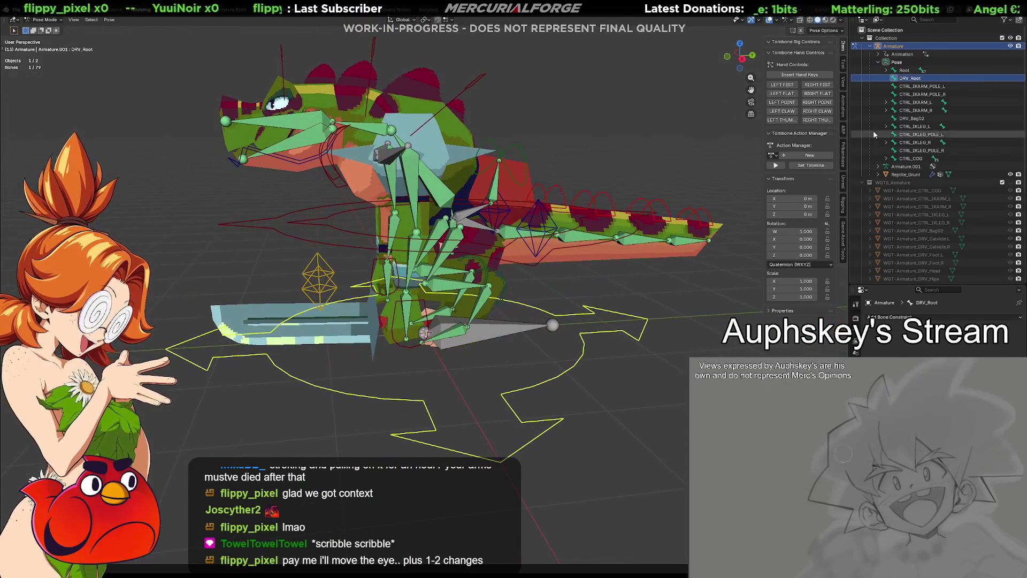
left_click(903, 71)
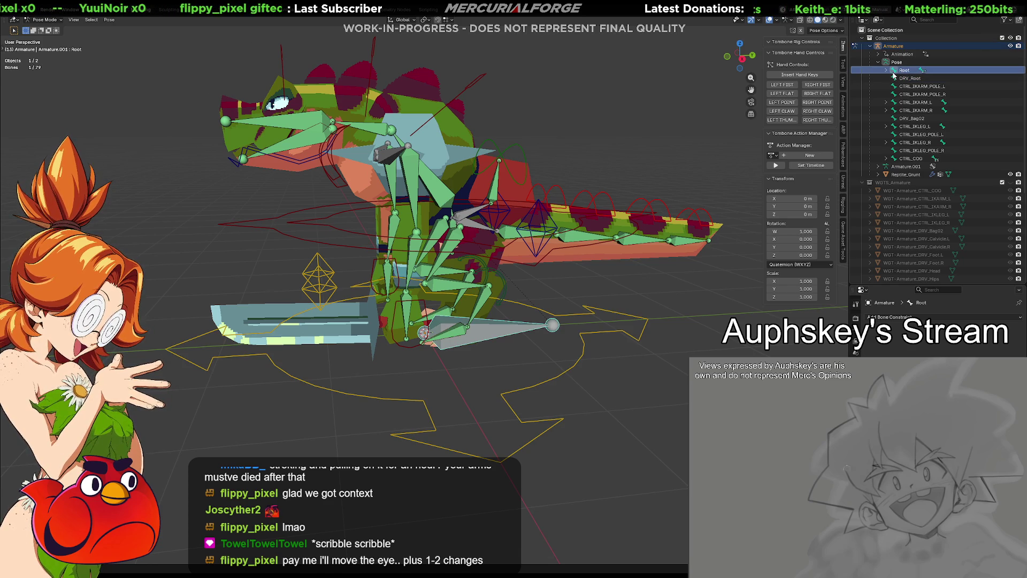
key("g")
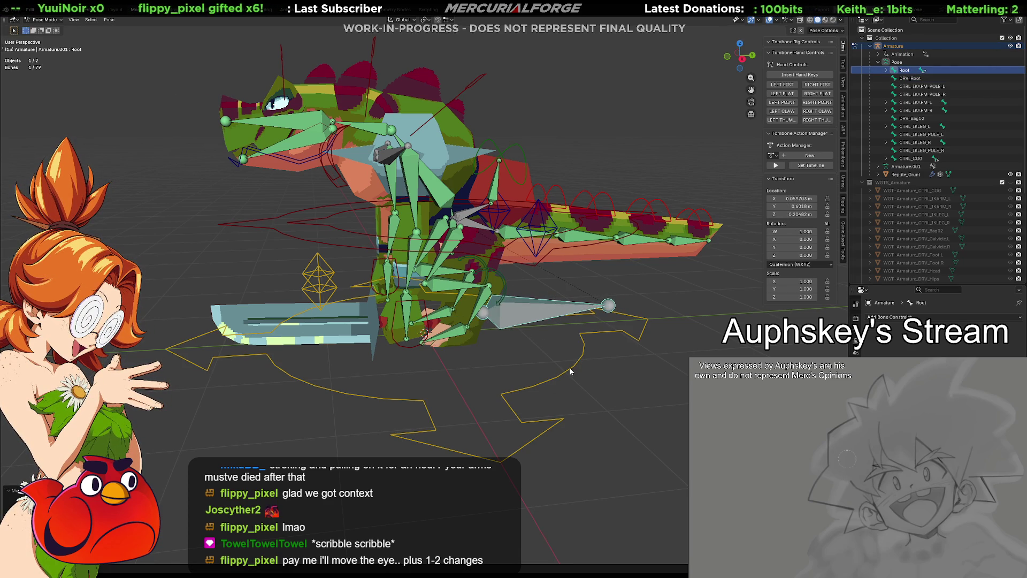
key("Escape")
Check the Armature data tab, return to Bone Constraints, and expand Root in the Outliner.
middle_click_drag(559, 351, 561, 373)
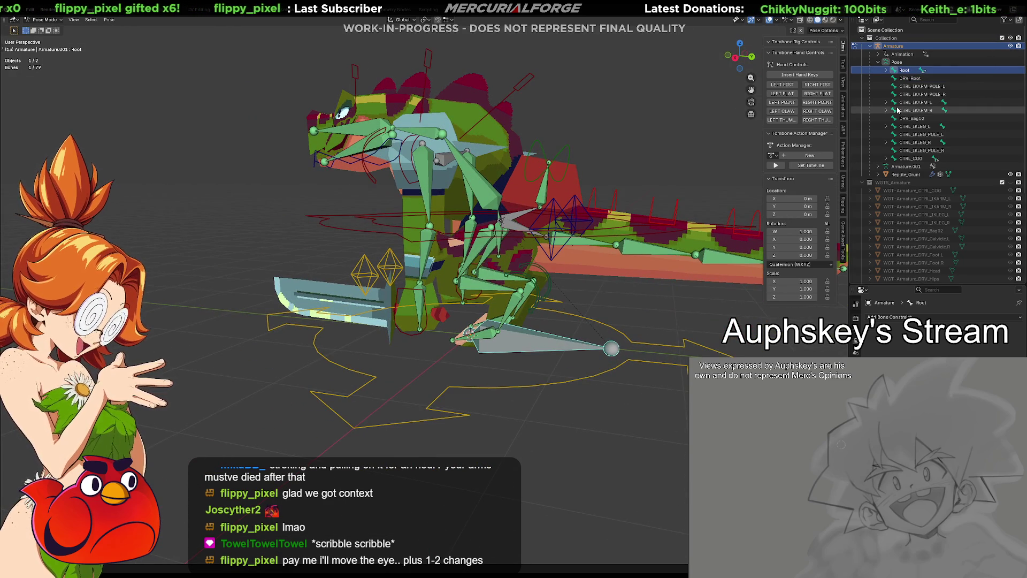
left_click(856, 327)
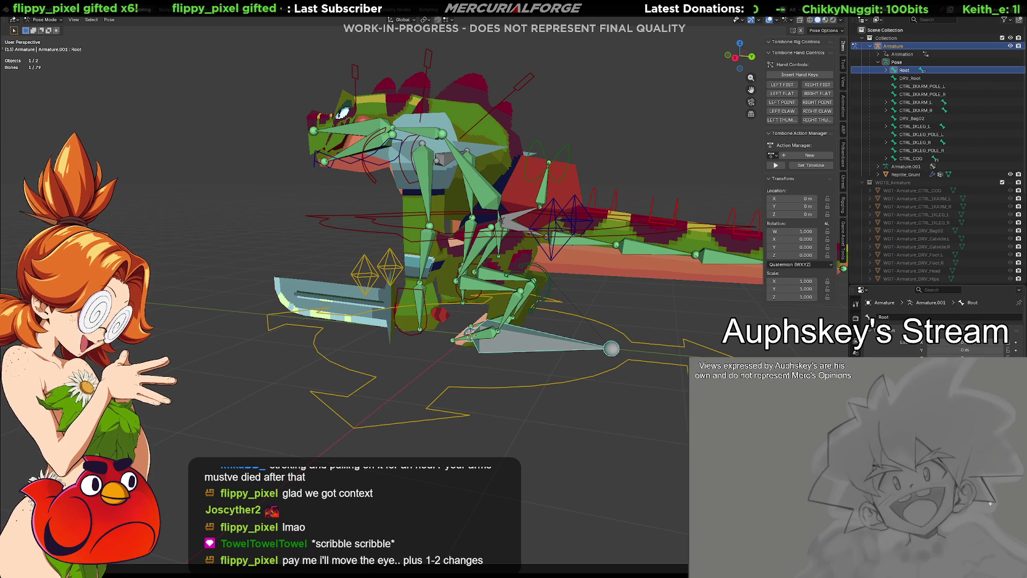
left_click(856, 351)
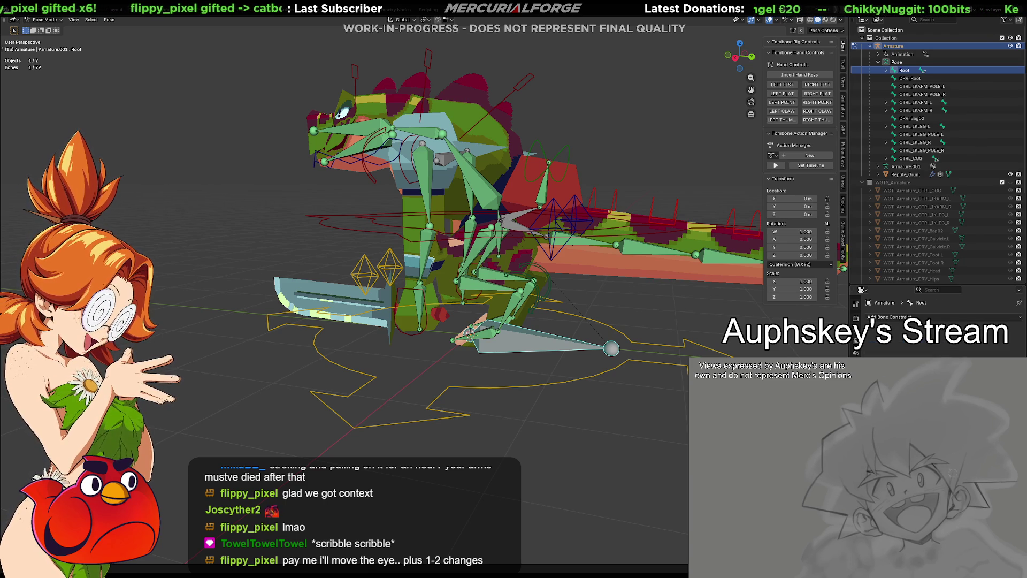
left_click(887, 70)
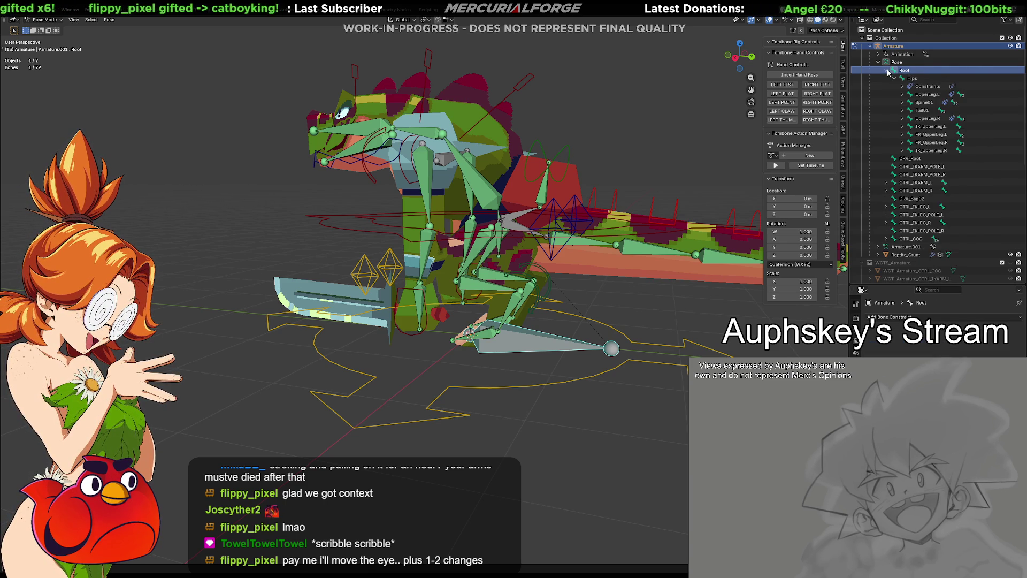
left_click(915, 78)
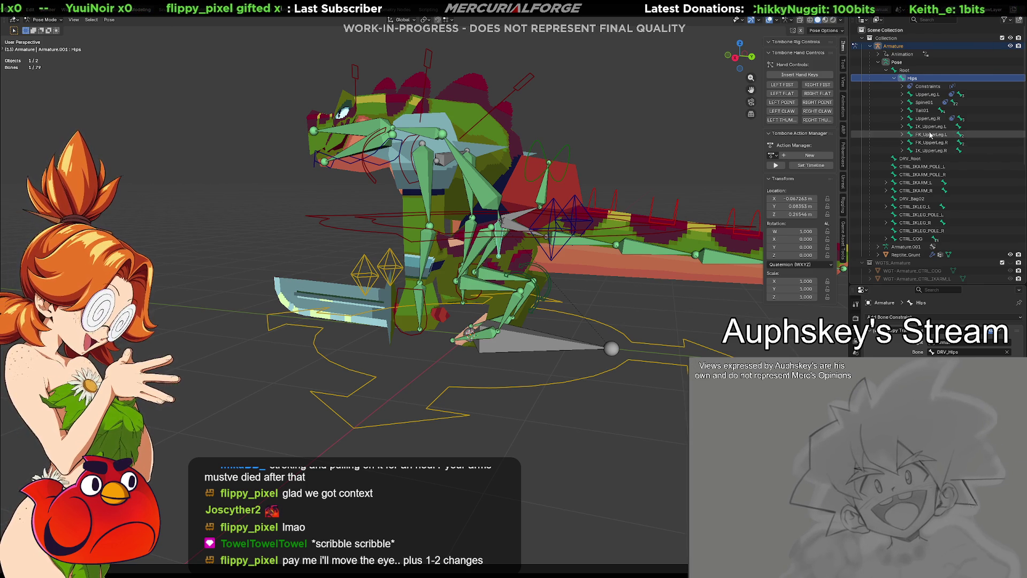
left_click(906, 71)
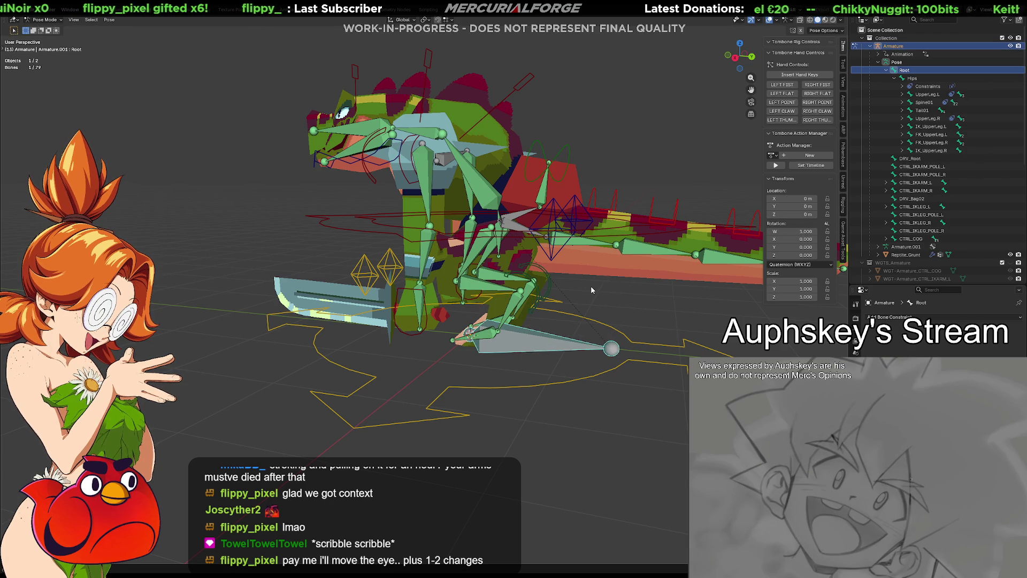
mouse_move(591, 288)
middle_mouse_down()
mouse_move(478, 315)
mouse_move(491, 304)
mouse_move(620, 291)
mouse_move(627, 306)
mouse_move(614, 295)
mouse_move(608, 311)
middle_mouse_up()
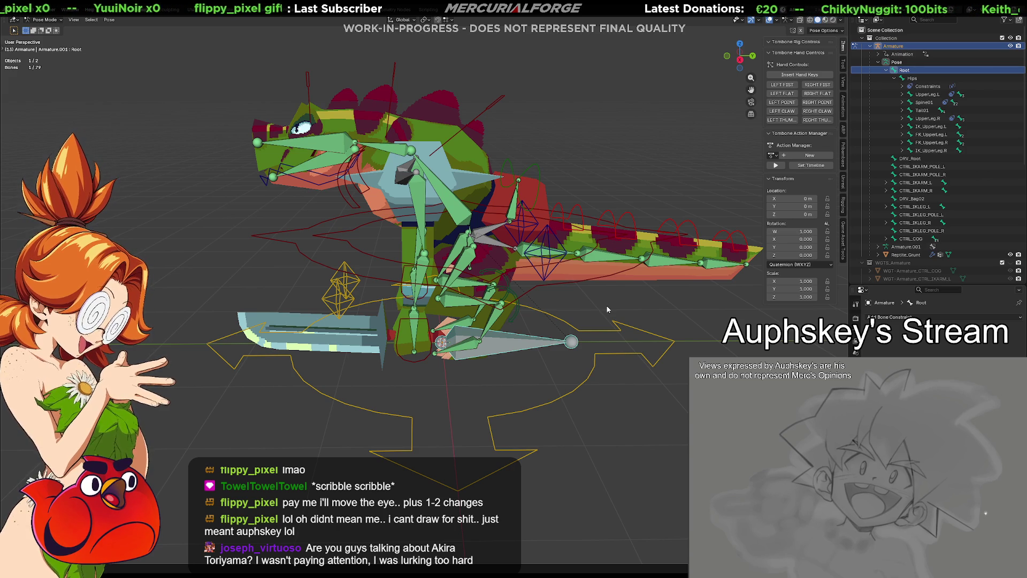
mouse_move(558, 354)
middle_mouse_down()
mouse_move(541, 355)
mouse_move(636, 352)
mouse_move(595, 351)
mouse_move(585, 285)
mouse_move(610, 326)
mouse_move(569, 327)
mouse_move(554, 358)
middle_mouse_up()
left_click(572, 320)
key("g")
key("x")
key("Escape")
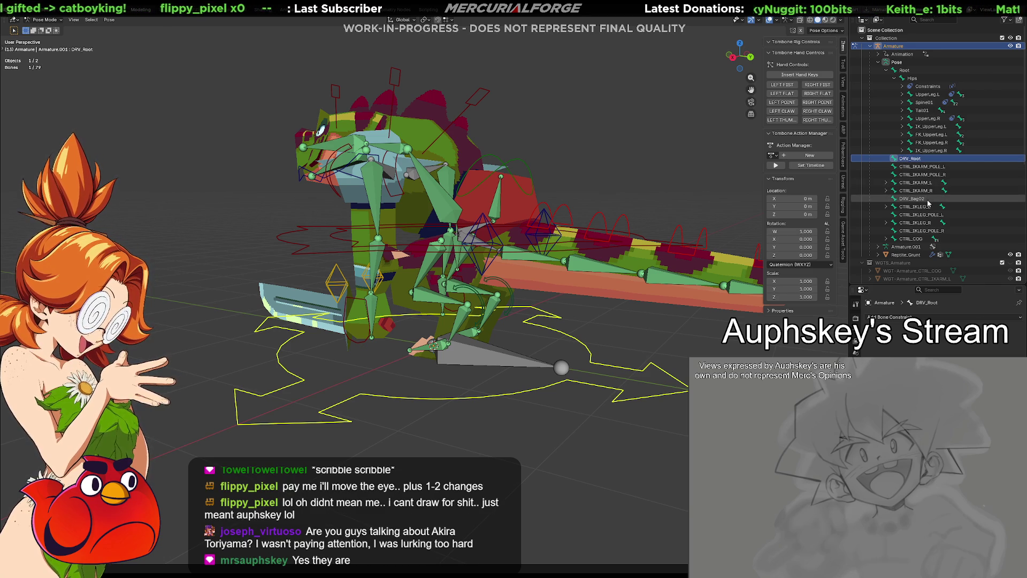
Select CTRL_COG with DRV_Root active, dismiss the parenting options, and bring up the mode pie.
left_click(886, 240)
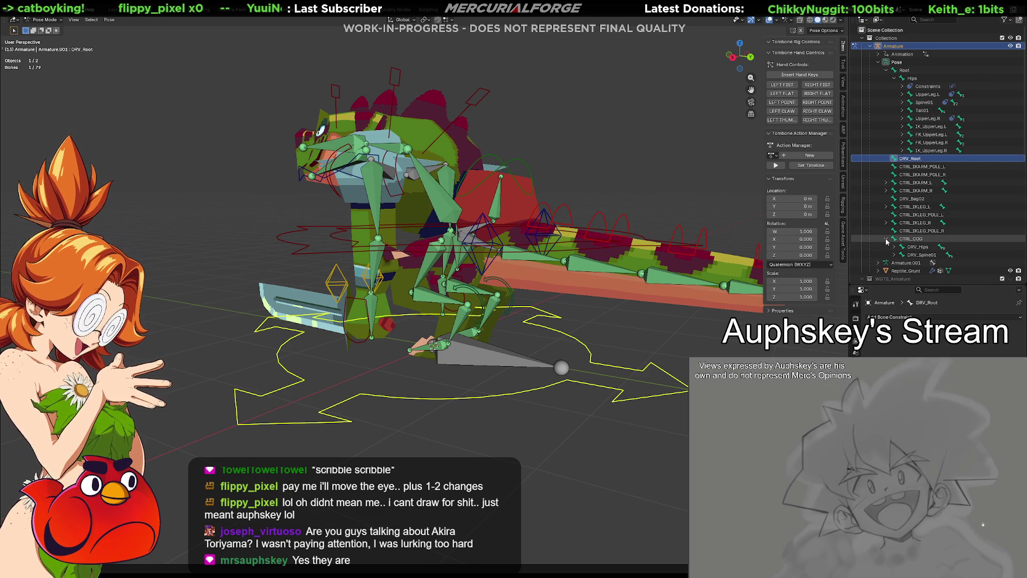
left_click(886, 240)
left_click(912, 240)
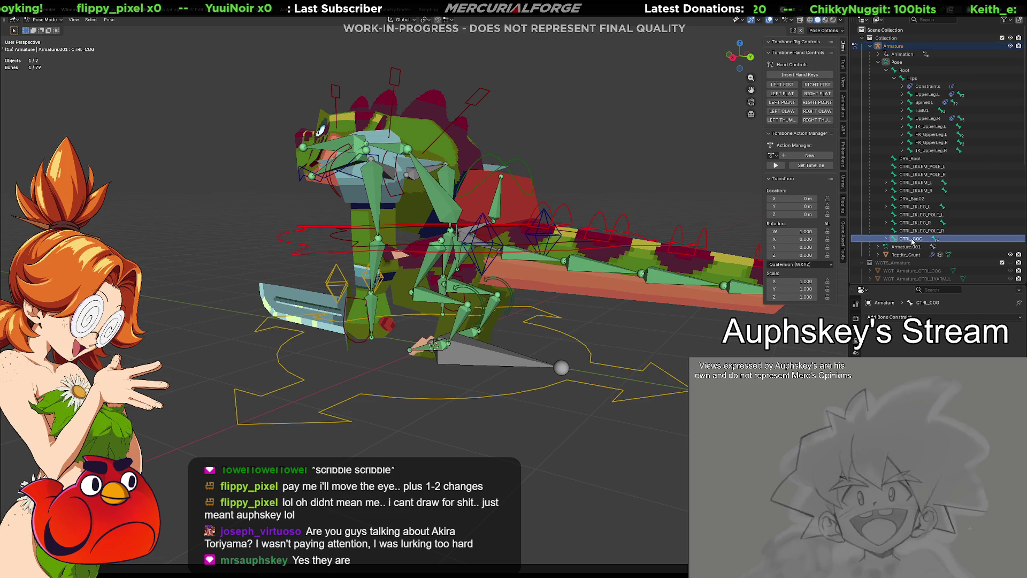
left_click(917, 159, "ctrl")
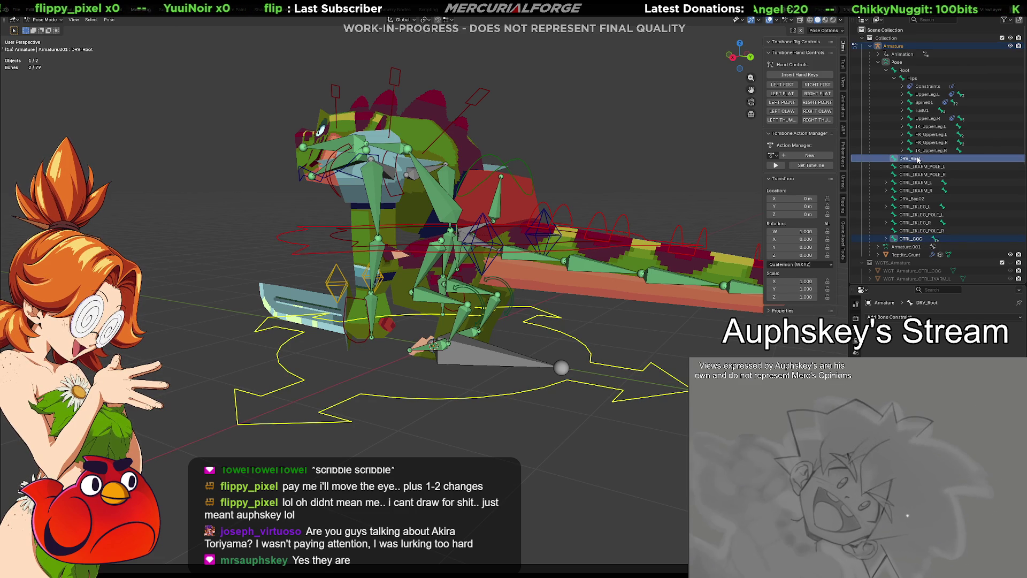
middle_click_drag(629, 316, 588, 311)
right_click(588, 311)
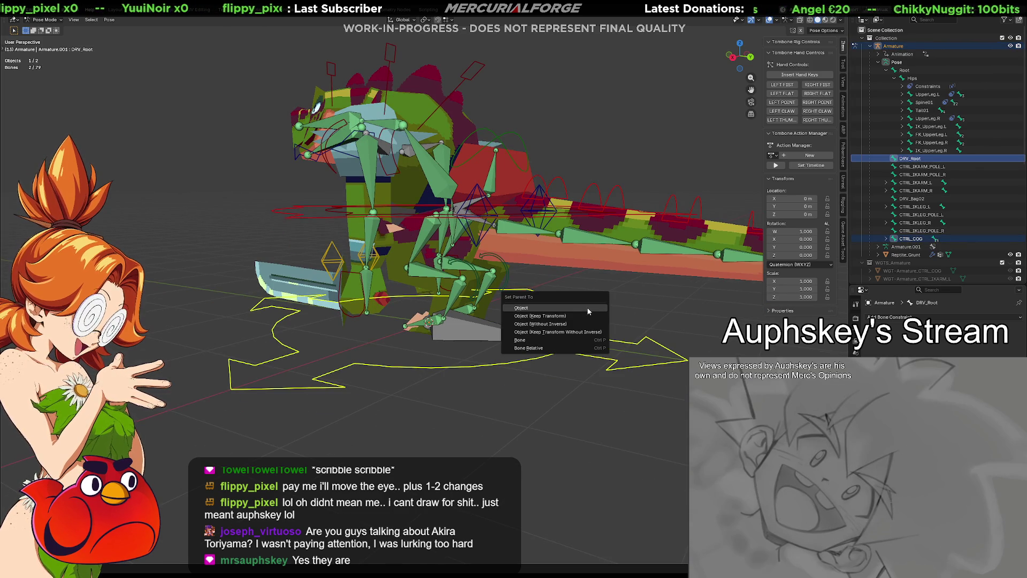
key("Escape")
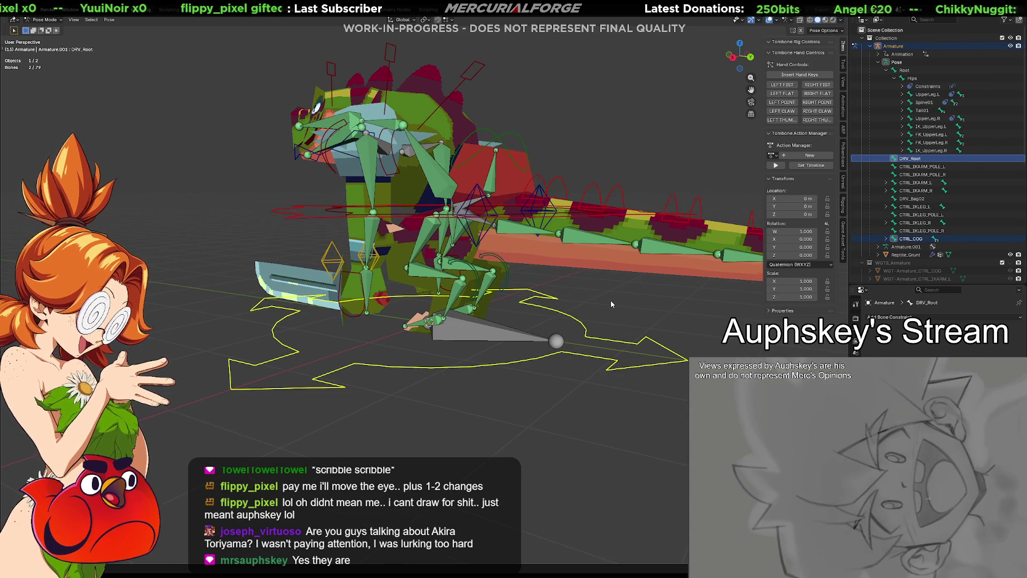
key("ctrl+Tab")
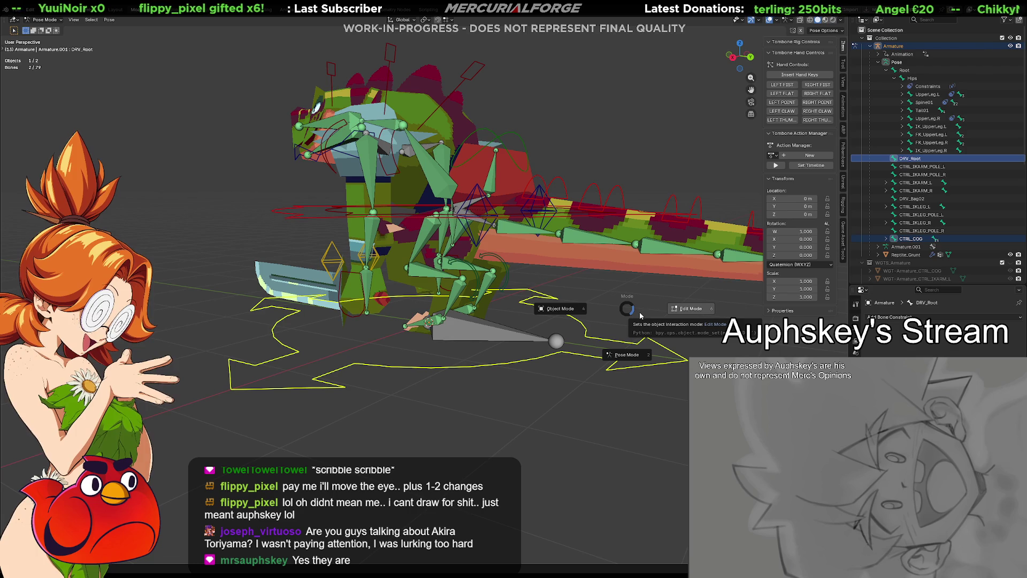
Put the dinosaur armature into Edit Mode, exposing DRV_Root's head at the origin.
left_click(684, 312)
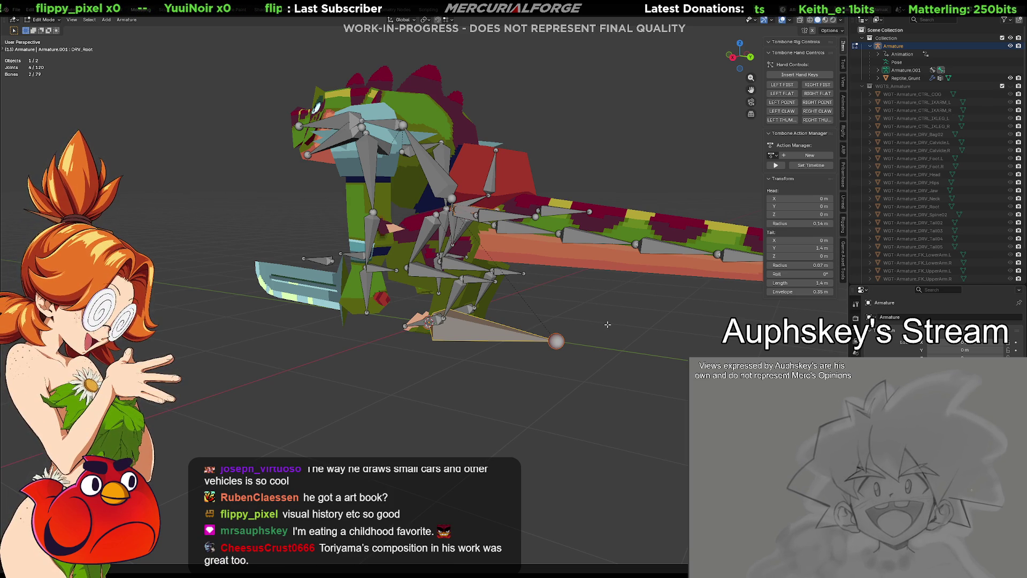
middle_click_drag(626, 322, 620, 324)
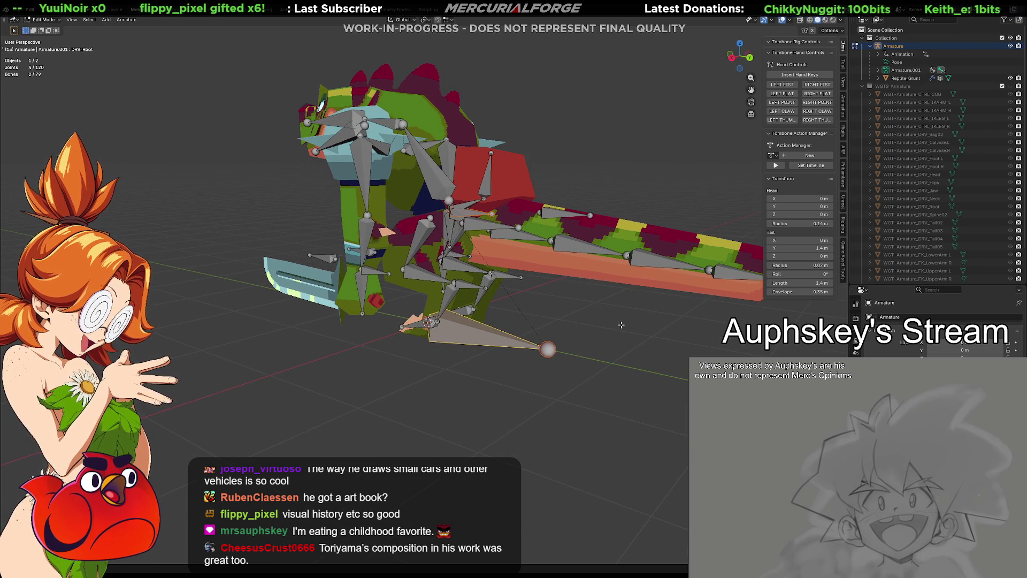
Expand Armature.001 in the Outliner and try selecting DRV_Root and CTRL_COG.
scroll(615, 330, "up", 2)
scroll(615, 330, "up", 1)
scroll(547, 341, "down", 3)
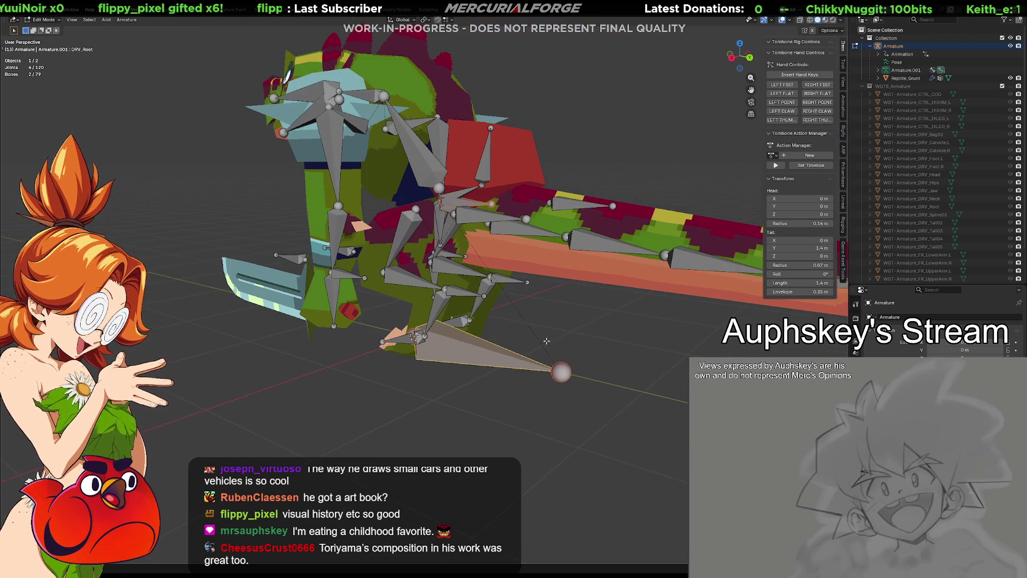
left_click(878, 71)
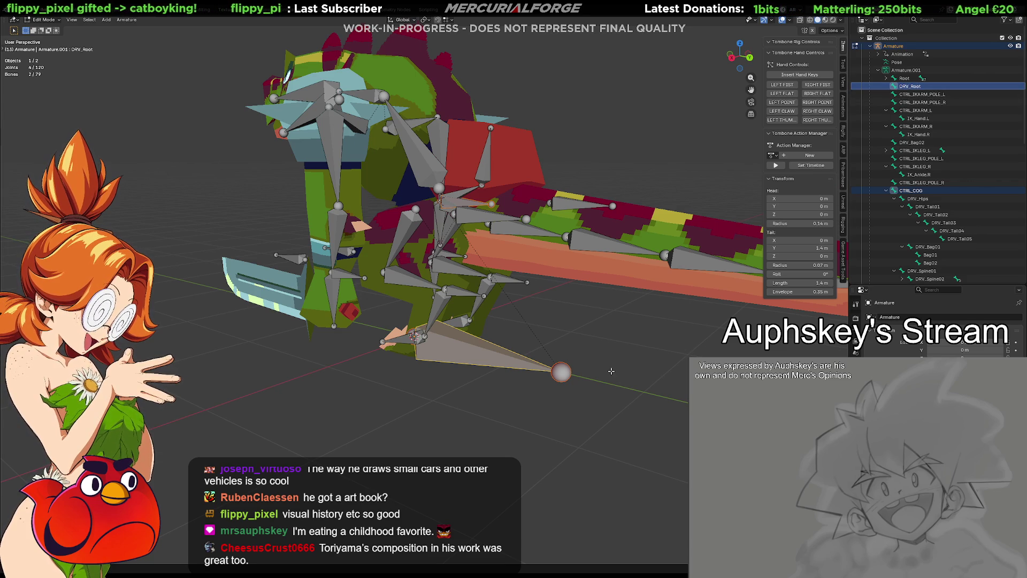
left_click(476, 357)
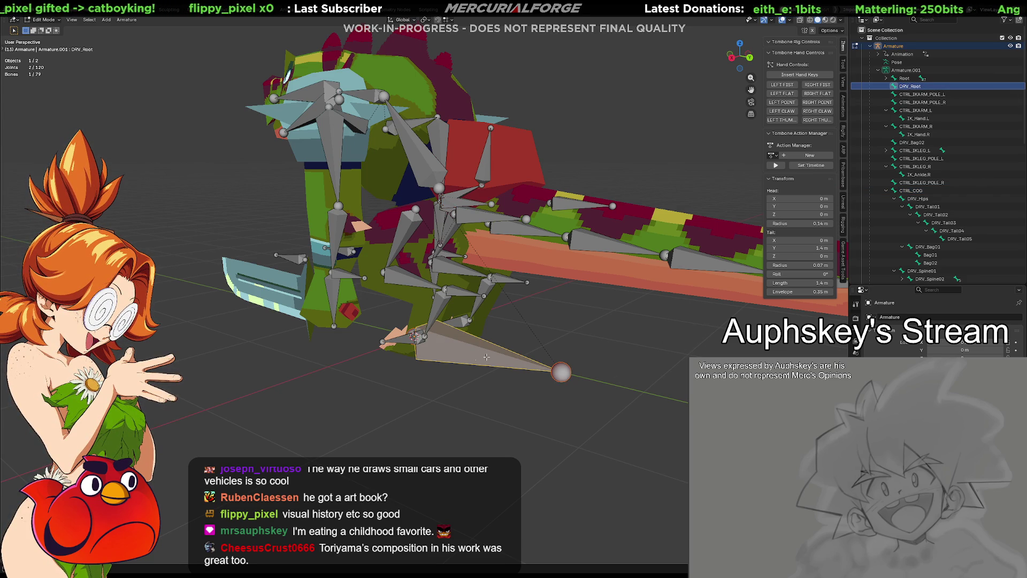
left_click(910, 190)
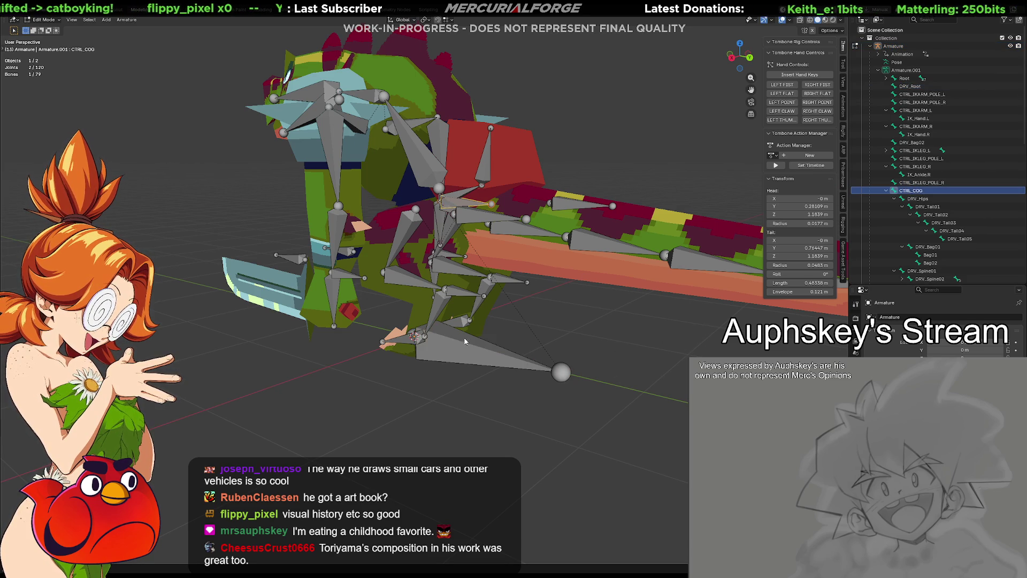
left_click(465, 341)
left_click(457, 203, "alt")
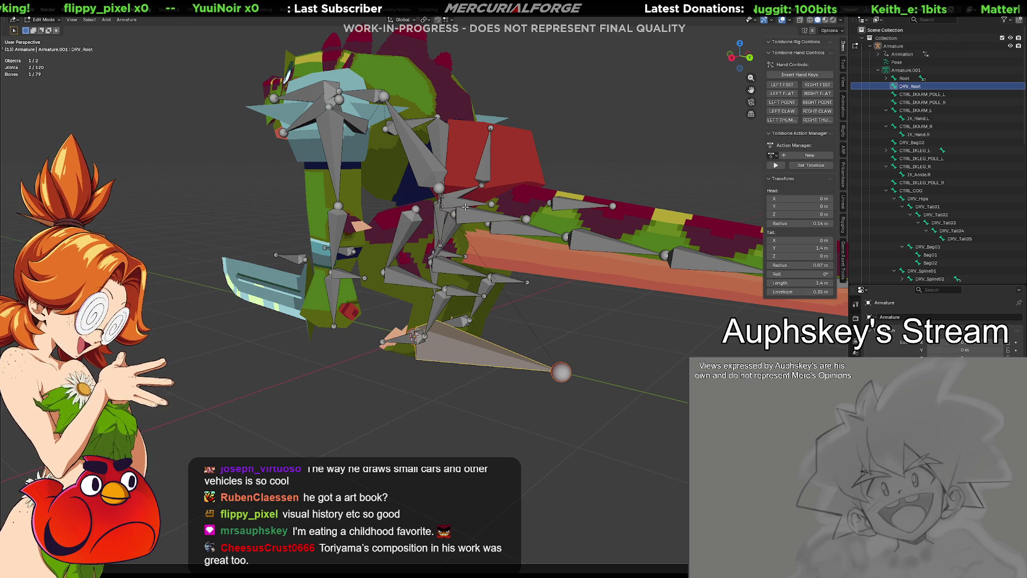
left_click(465, 205, "shift")
Reselect DRV_Root and CTRL_COG, then parent them with Ctrl+P > Keep Offset.
left_click(526, 310)
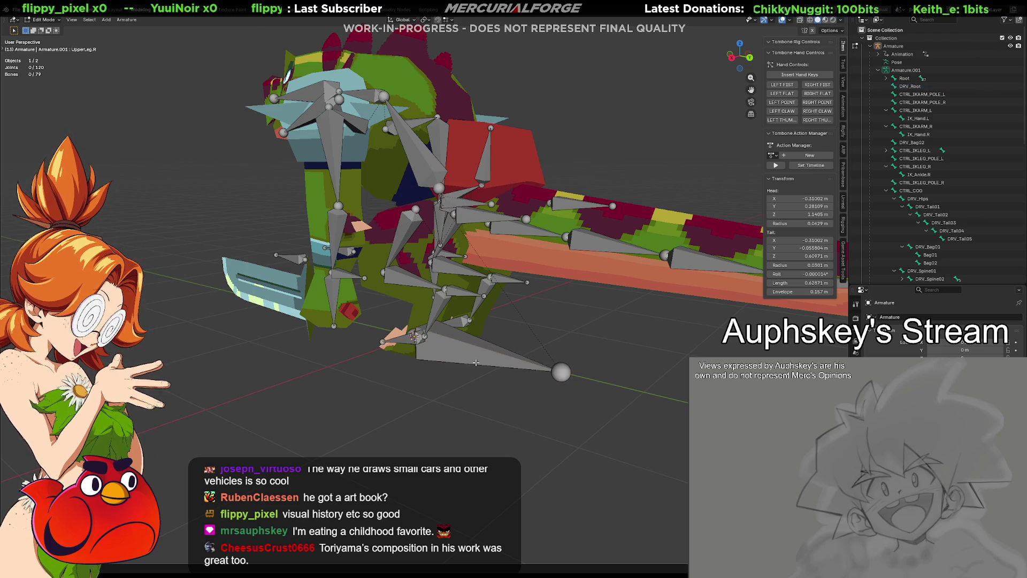
left_click(483, 357)
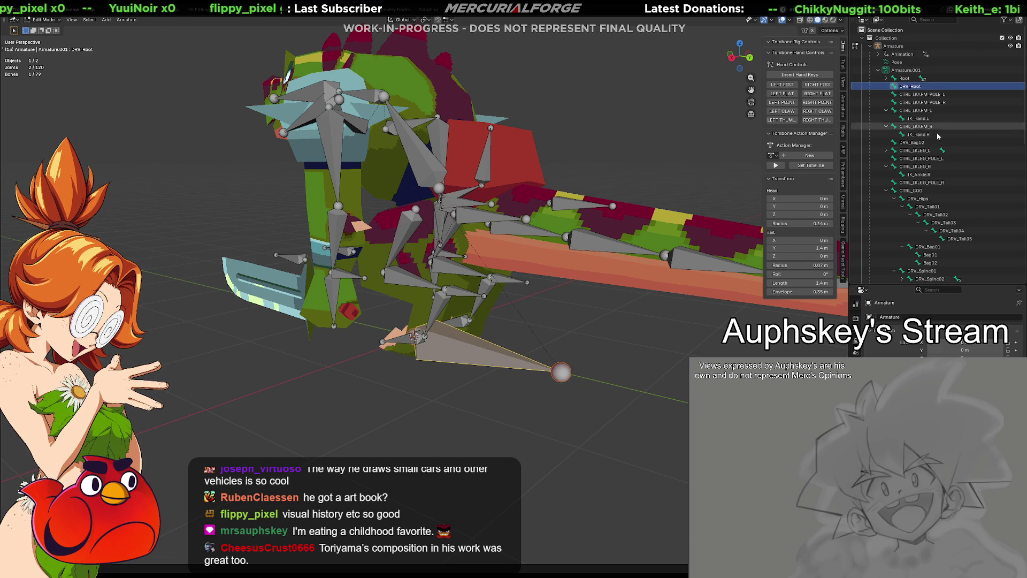
left_click(910, 190)
left_click(909, 86, "ctrl")
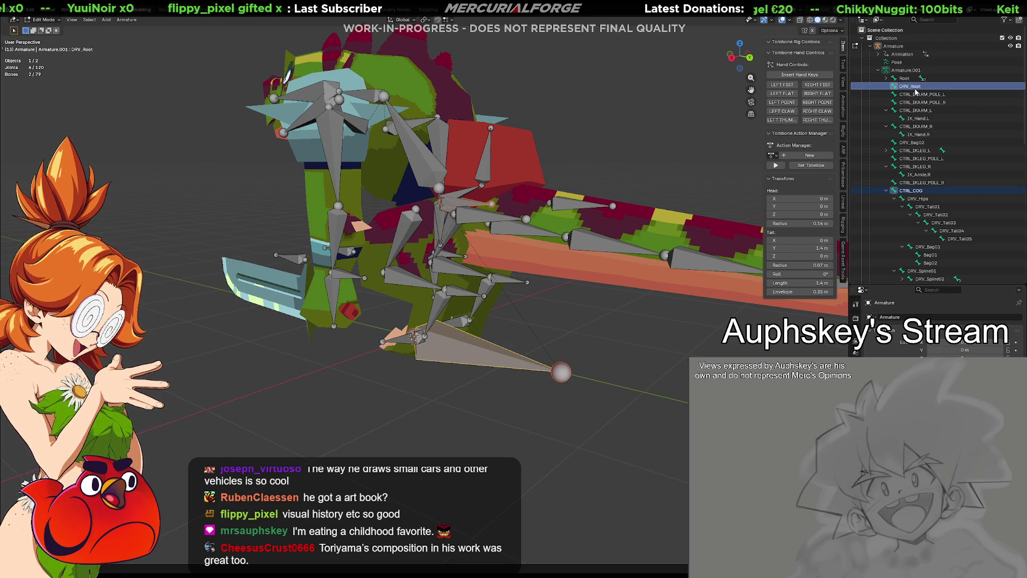
key("ctrl+p")
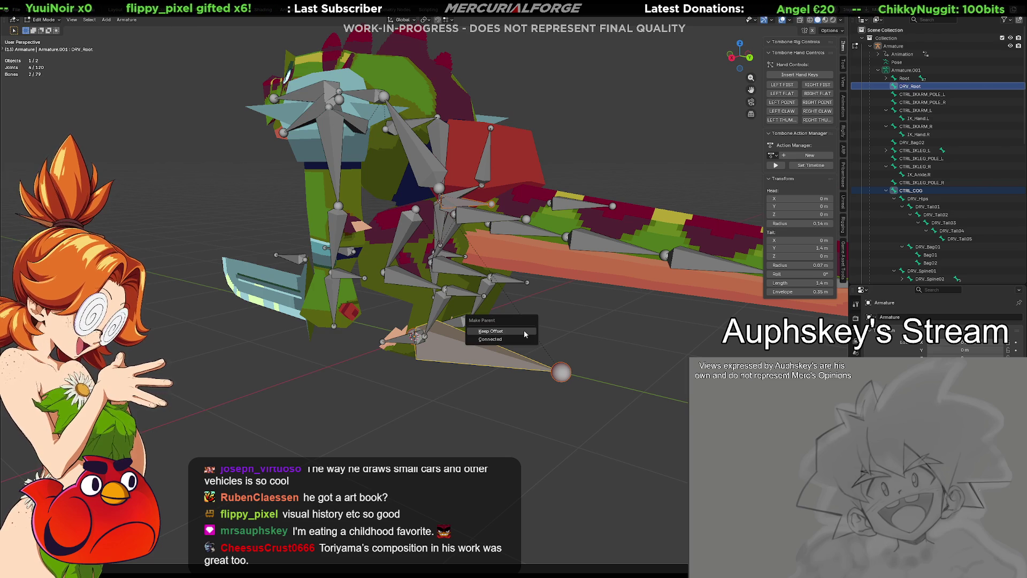
left_click(525, 330)
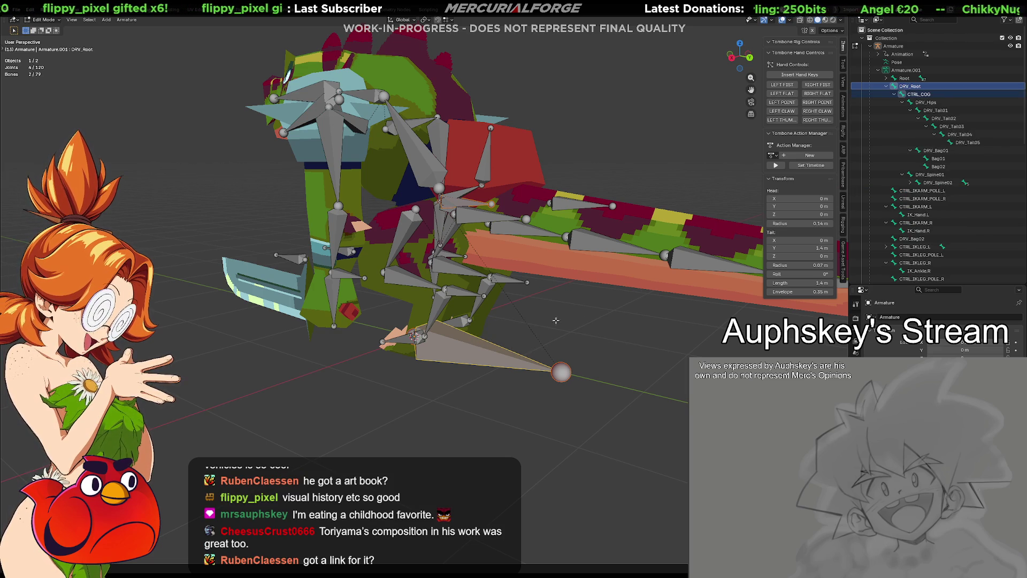
Return to Pose Mode and test-move DRV_Root, undoing the move afterwards.
left_click(581, 314)
key("ctrl+Tab")
left_click(478, 387)
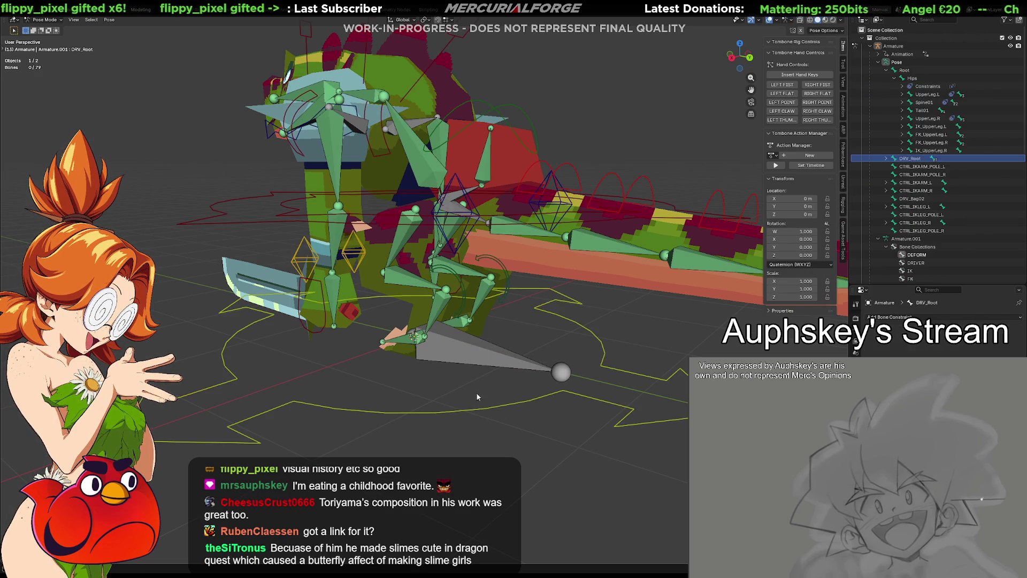
key("g")
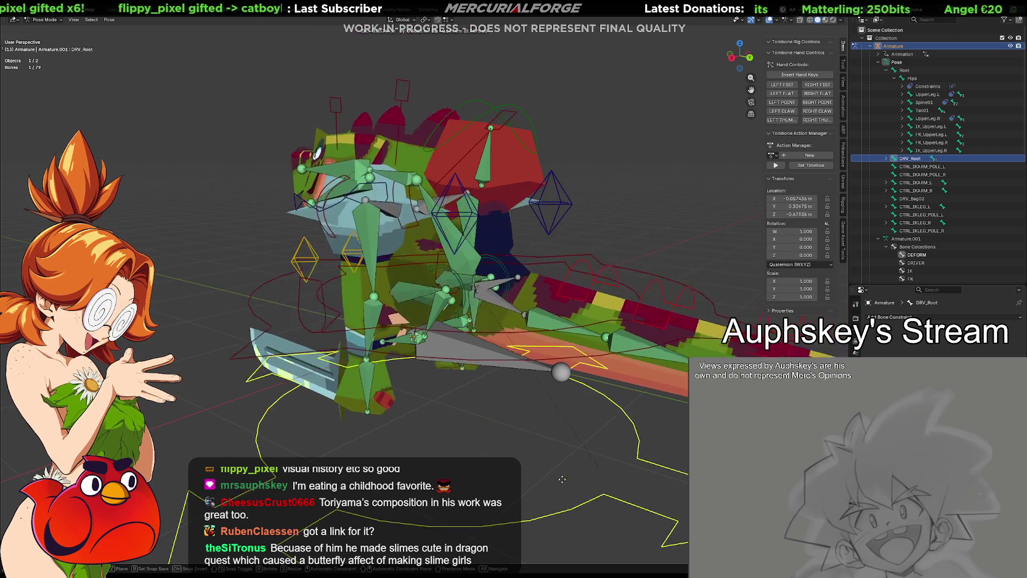
left_click(539, 348)
key("ctrl+z")
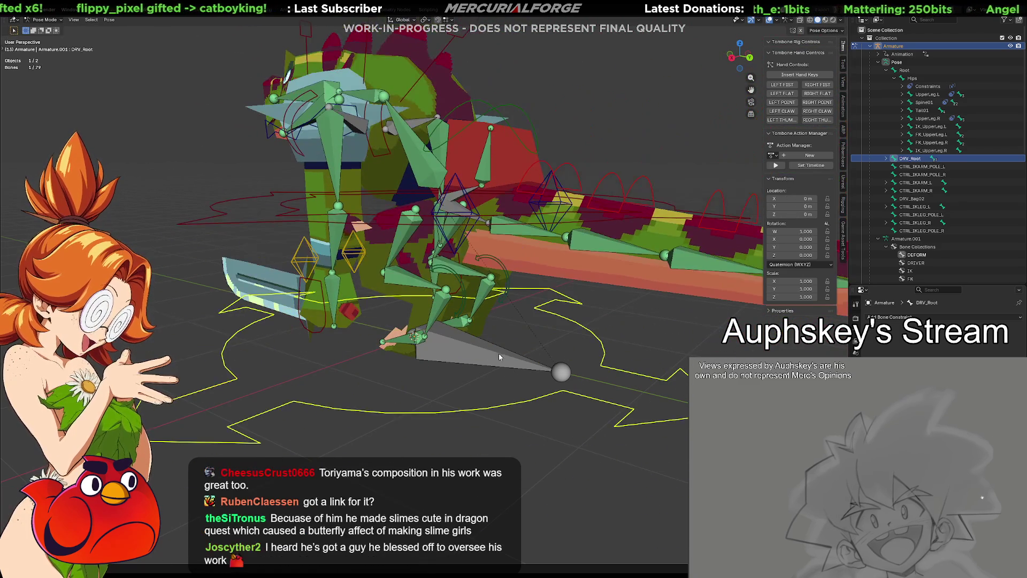
Give Root a Copy Transforms constraint targeting DRV_Root, then select only DRV_Root.
left_click(493, 363, "shift")
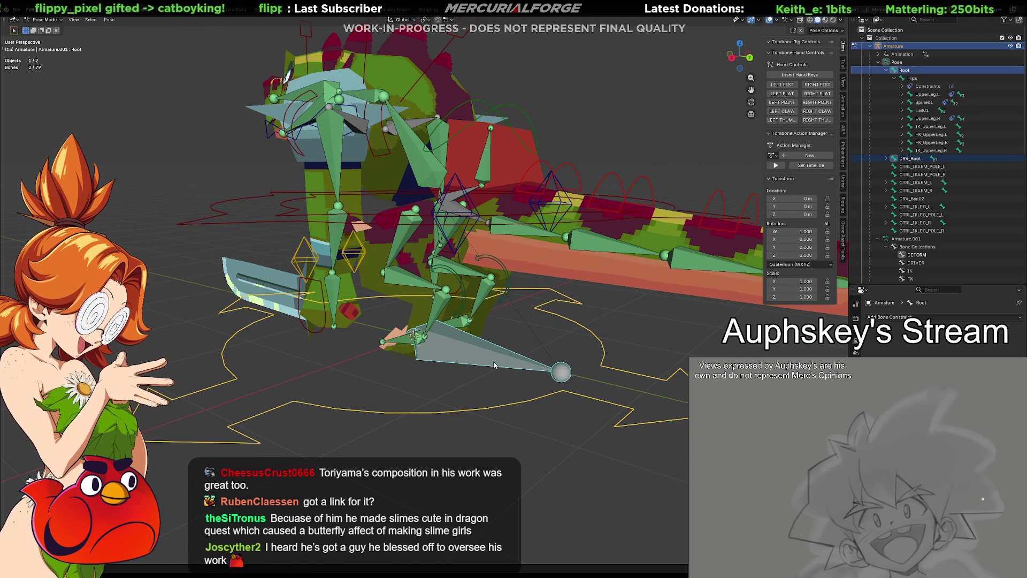
key("shift+ctrl+c")
left_click(491, 362)
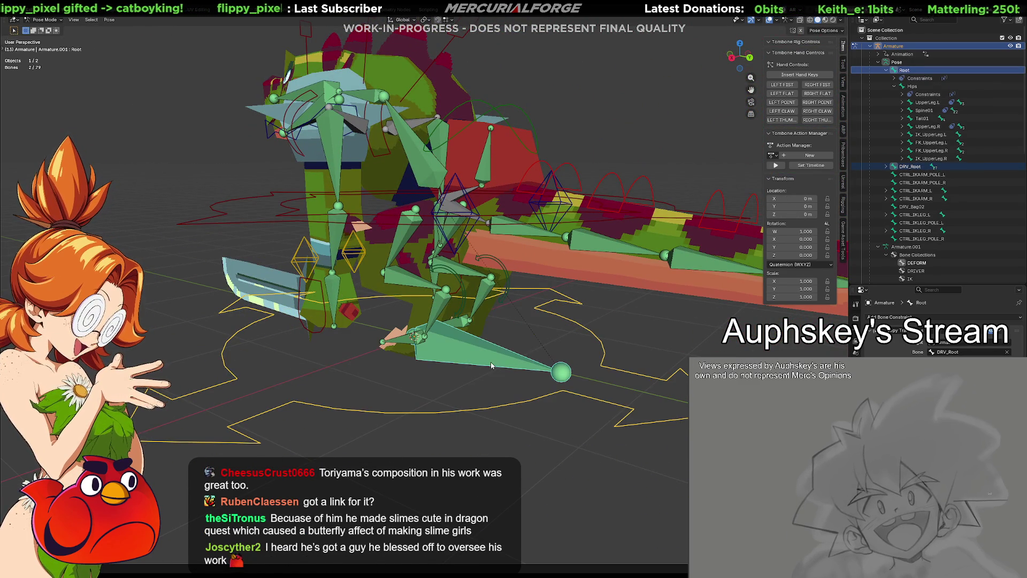
left_click(496, 405)
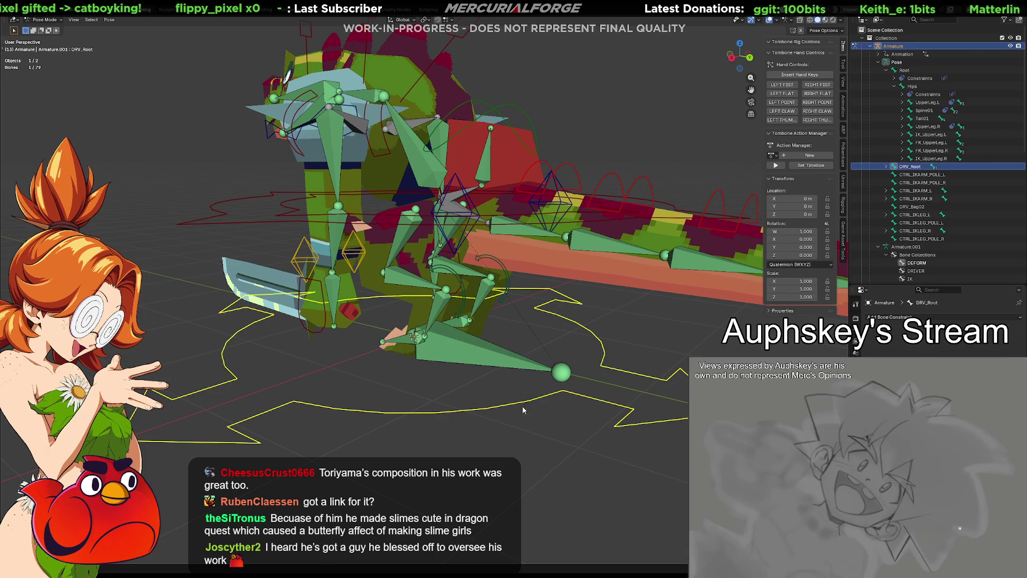
mouse_move(535, 413)
middle_mouse_down()
mouse_move(559, 406)
mouse_move(440, 414)
mouse_move(532, 411)
middle_mouse_up()
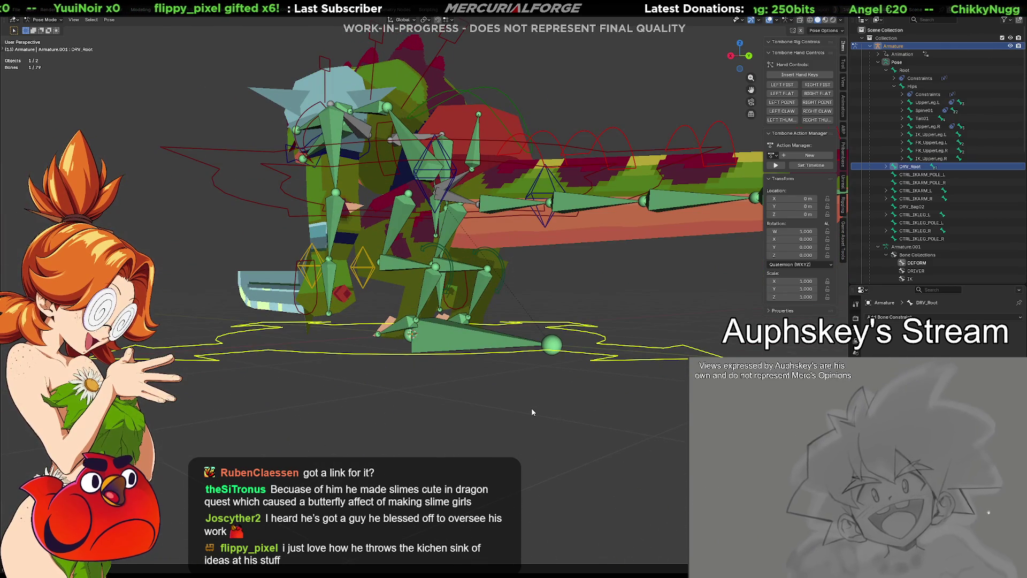
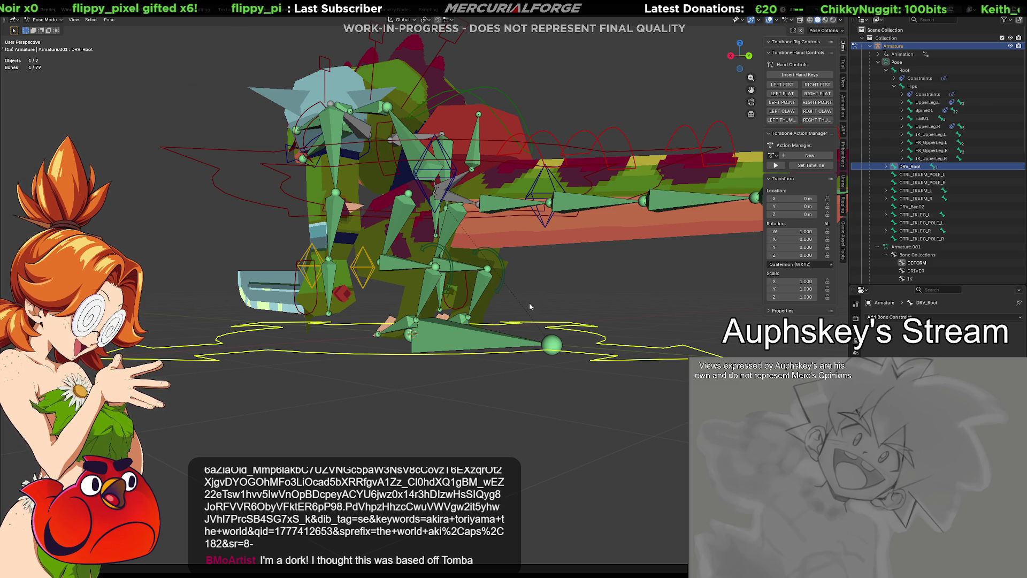
Orbit around the rig, cancel a test move, and show DRV_Root's Bone properties down to Scale.
mouse_move(524, 301)
middle_mouse_down()
mouse_move(440, 354)
mouse_move(444, 389)
middle_mouse_up()
mouse_move(460, 359)
left_mouse_down()
mouse_move(451, 403)
mouse_move(475, 403)
left_mouse_up()
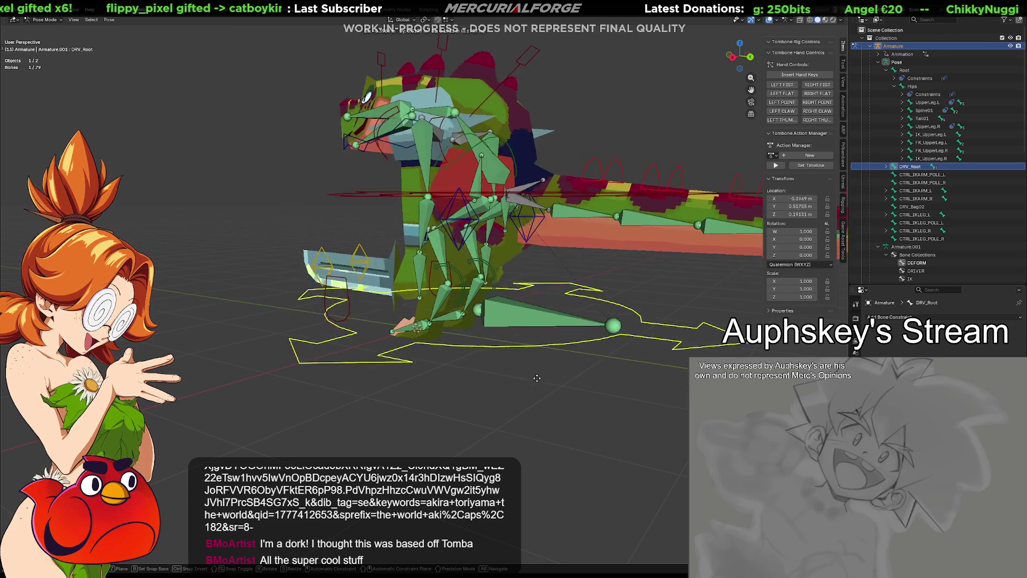
key("Escape")
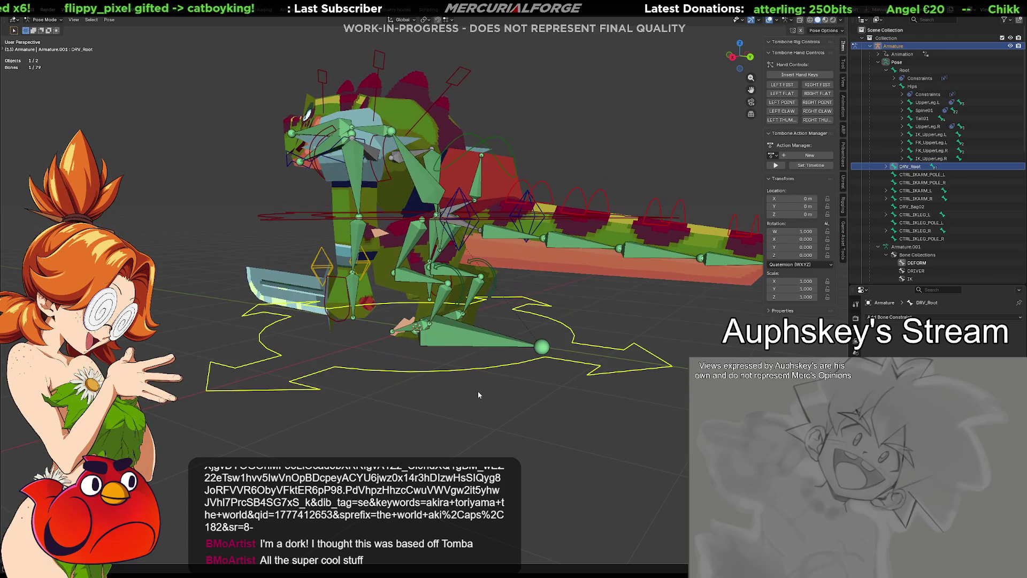
mouse_move(479, 394)
middle_mouse_down()
mouse_move(431, 414)
mouse_move(354, 403)
mouse_move(498, 394)
middle_mouse_up()
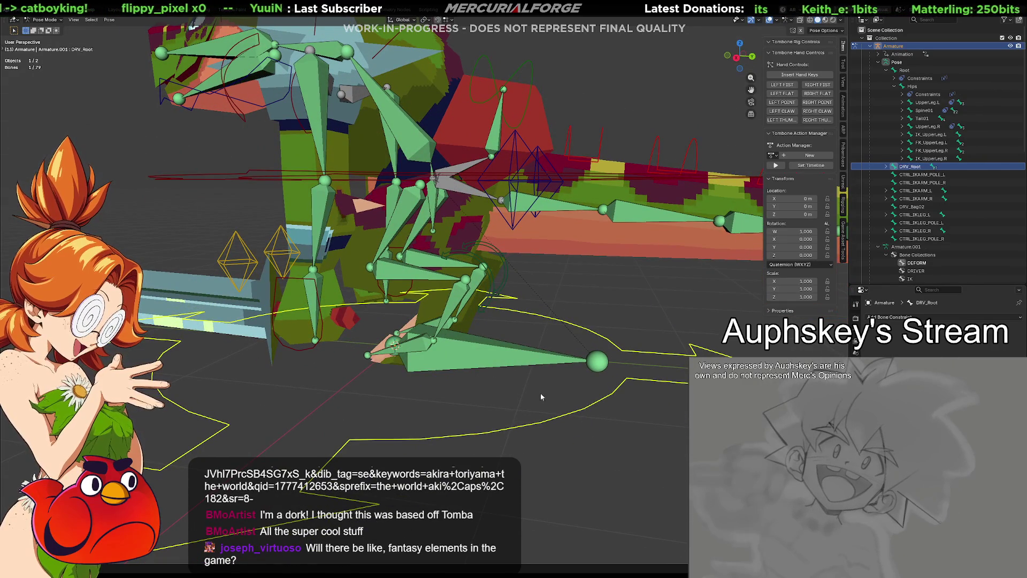
left_click(856, 303)
scroll(936, 321, "down", 5)
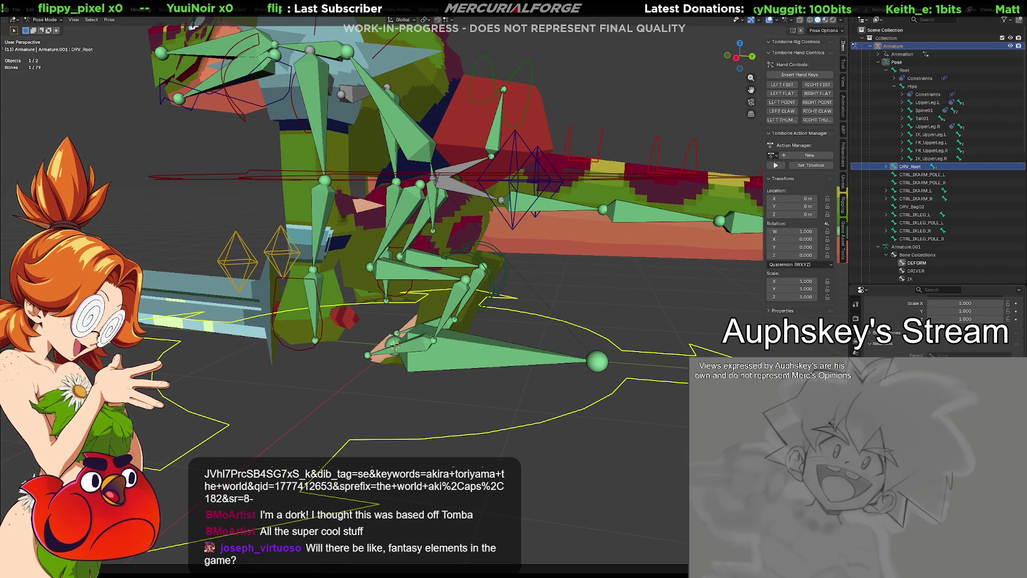
Test-grab and test-rotate DRV_Root, cancelling both, then select the Ankle.L bone.
key("g")
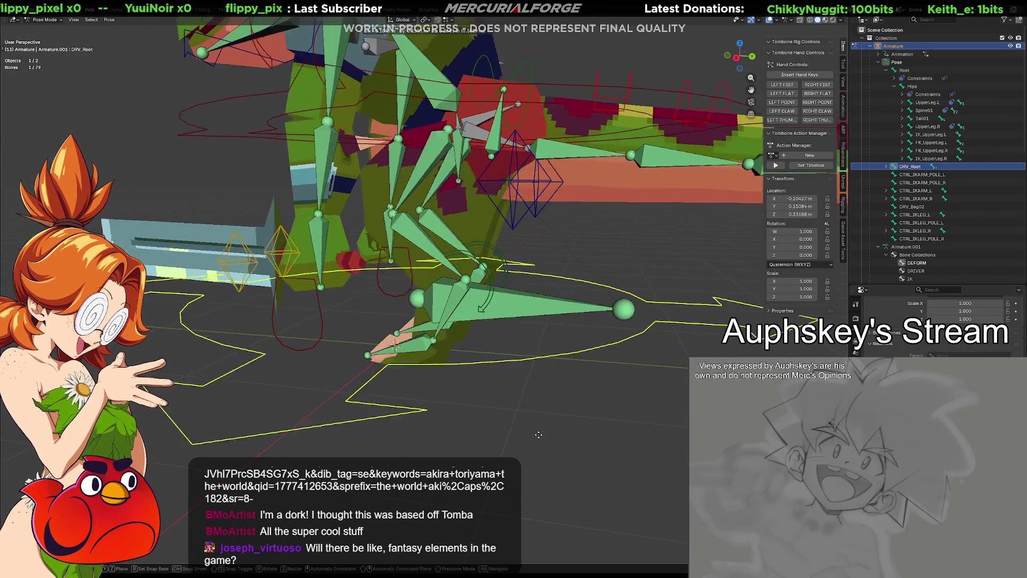
key("Escape")
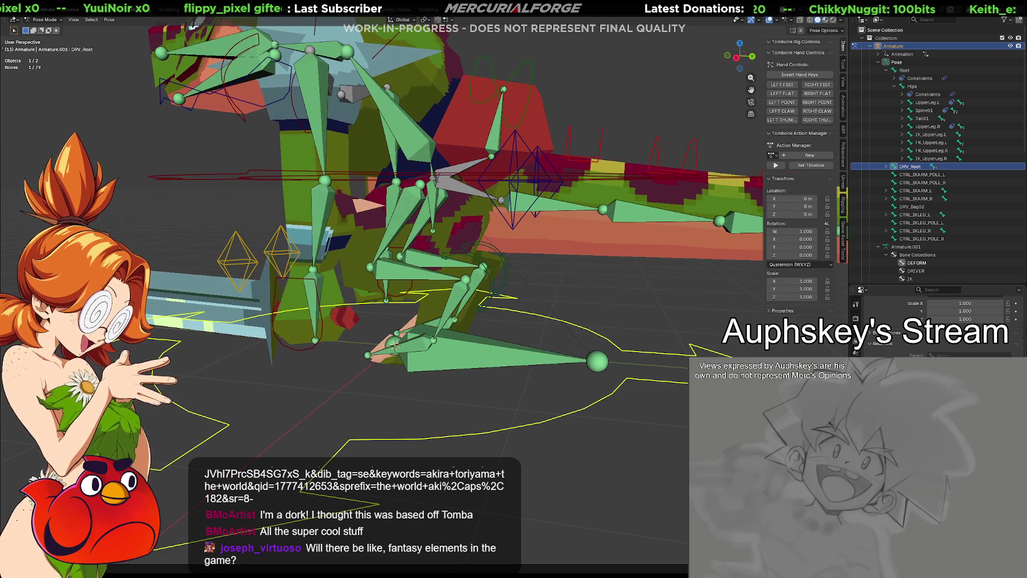
key("r")
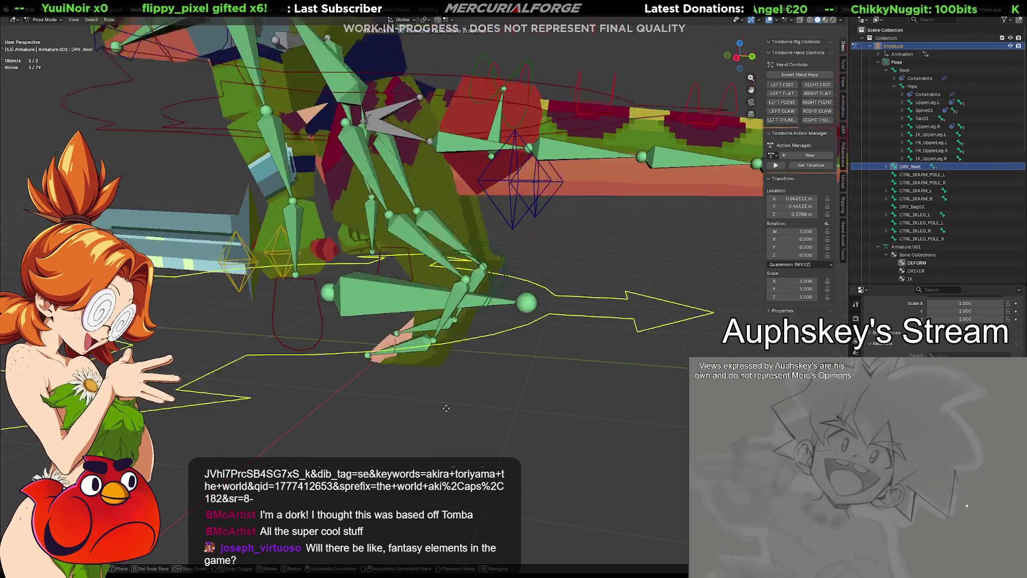
key("Escape")
left_click(463, 302)
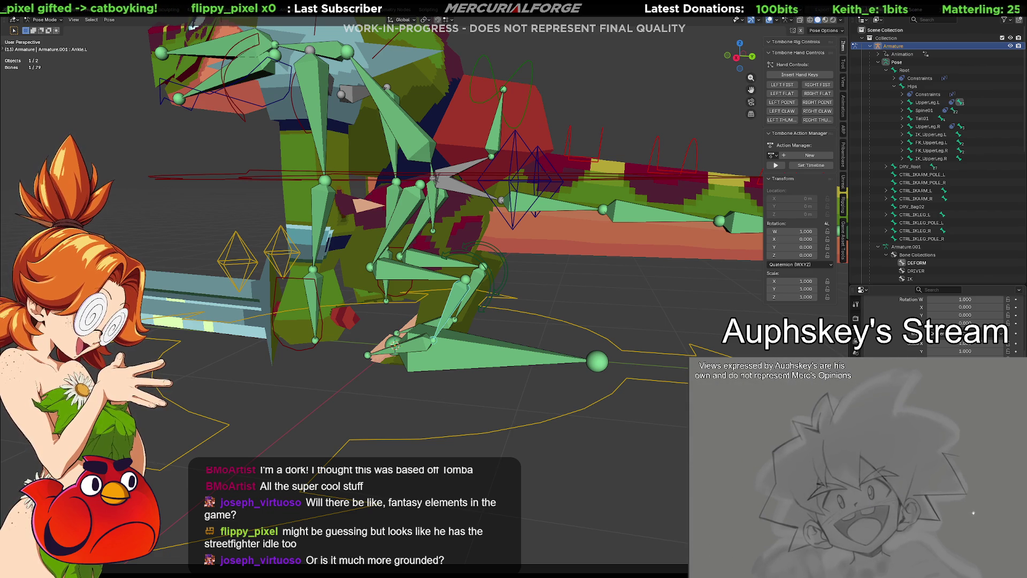
Show the armature's Bone Collections list with DEFORM, DRIVER and IK.
left_click(856, 318)
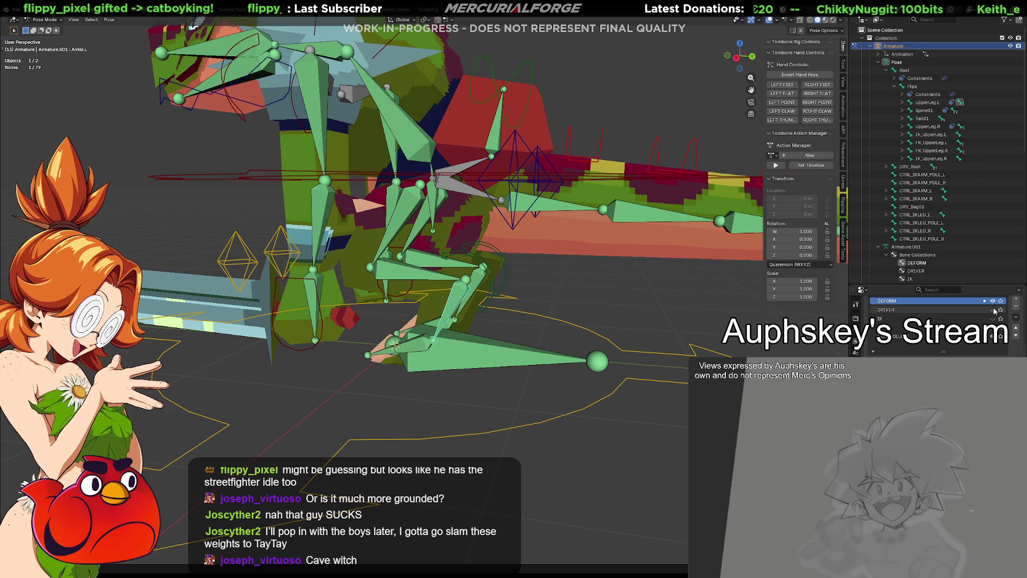
mouse_move(547, 454)
middle_mouse_down("shift")
mouse_move(548, 431)
mouse_move(498, 425)
mouse_move(605, 369)
middle_mouse_up("shift")
key("g")
scroll(936, 327, "up", 5)
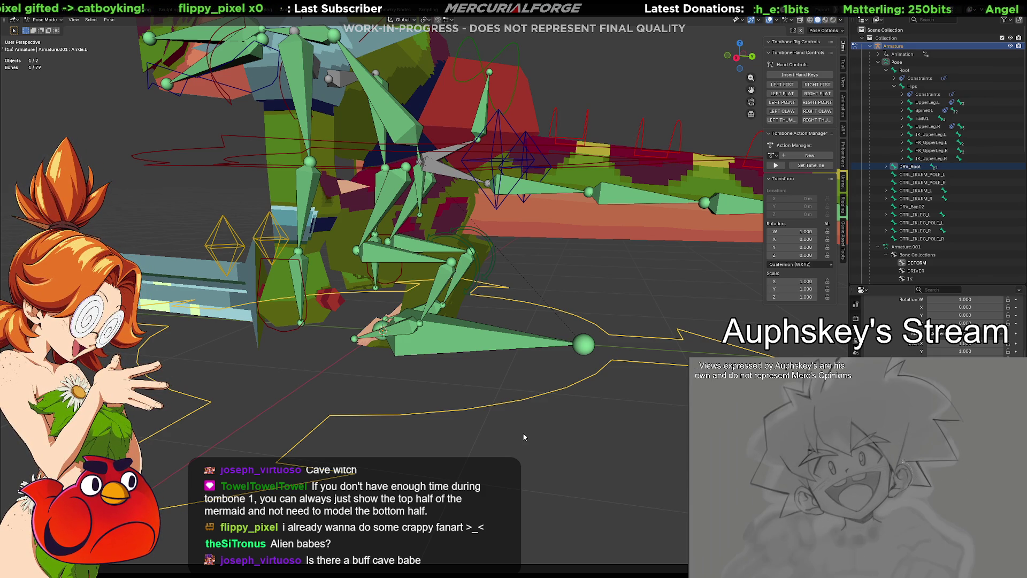
key("g")
mouse_move(526, 412)
middle_mouse_down("alt")
mouse_move(432, 143)
mouse_move(525, 372)
middle_mouse_up("alt")
left_click(524, 373)
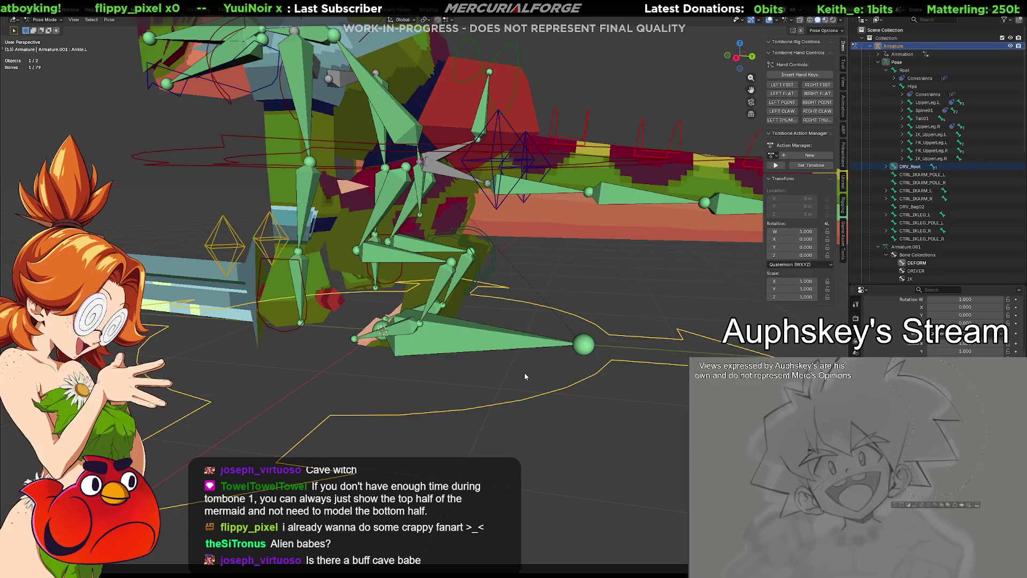
middle_click_drag(565, 296, 559, 323)
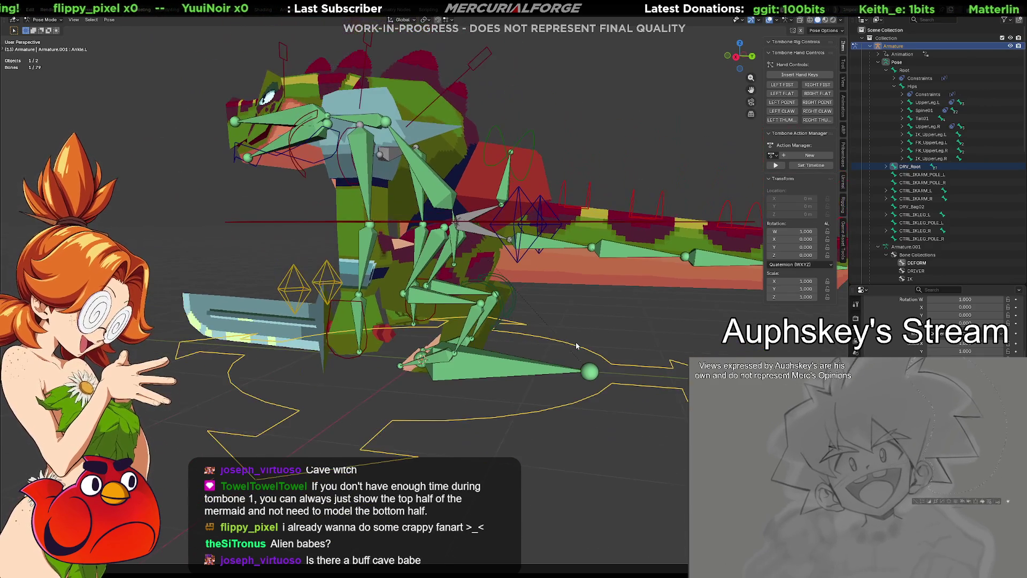
left_click(364, 316)
left_click(557, 314)
middle_click_drag(556, 315, 598, 323, "shift")
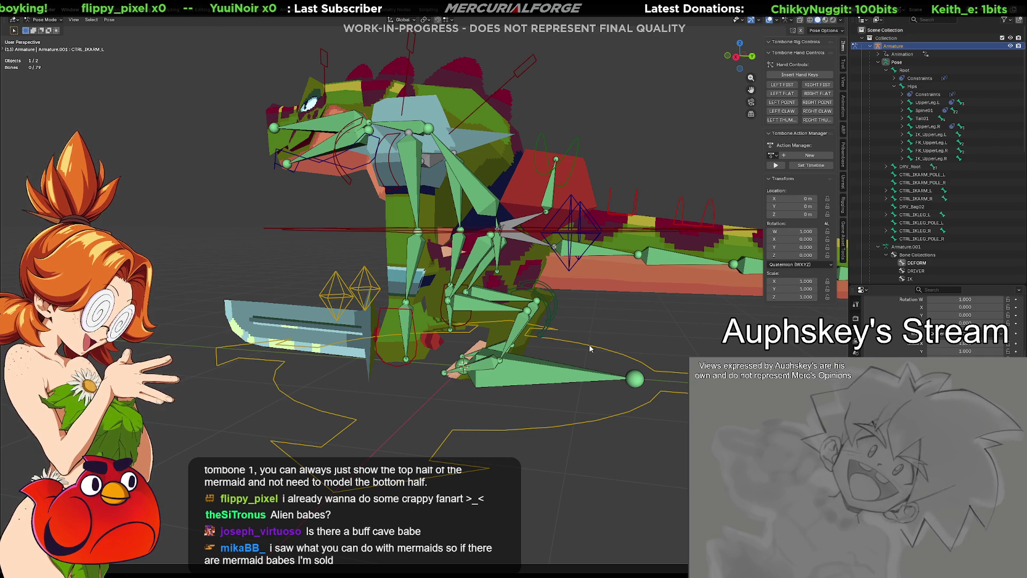
mouse_move(627, 324)
middle_mouse_down()
mouse_move(612, 348)
mouse_move(637, 305)
mouse_move(629, 316)
middle_mouse_up()
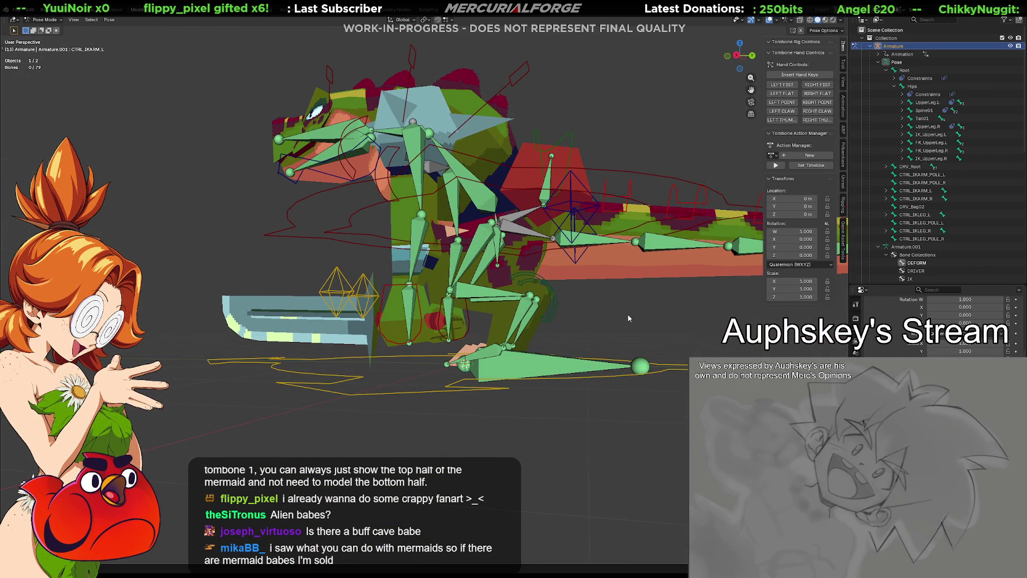
middle_click_drag(628, 323, 618, 333)
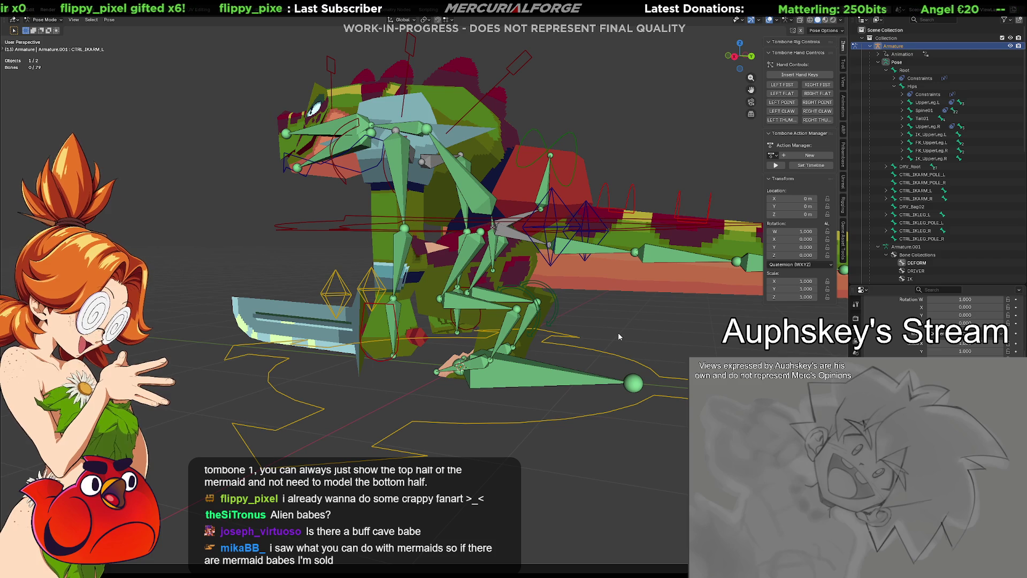
key("space")
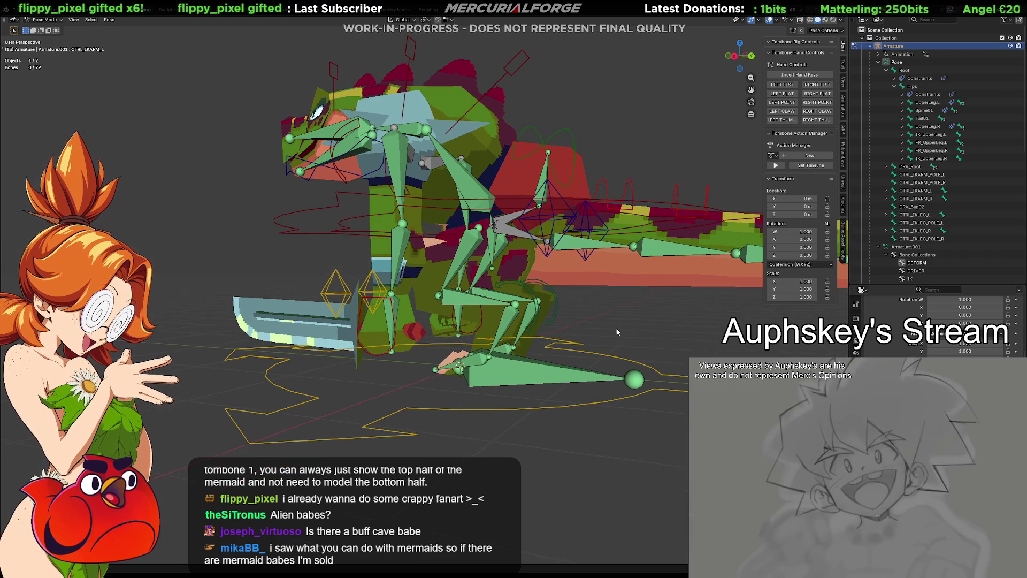
Test-move DRV_Root and cancel, then show Armature.001's data and toggle a collection's visibility, undoing it.
left_click(588, 413)
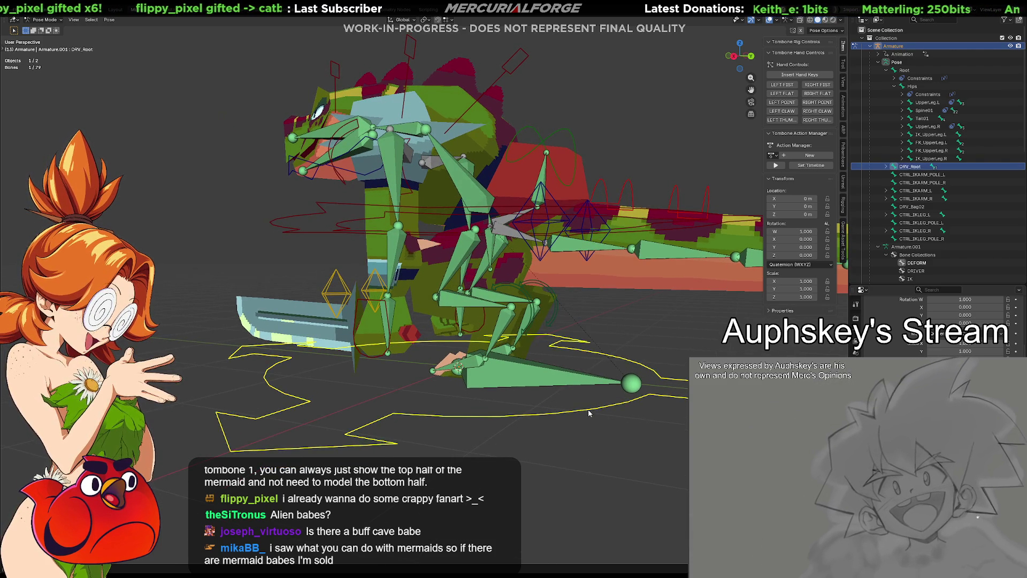
key("g")
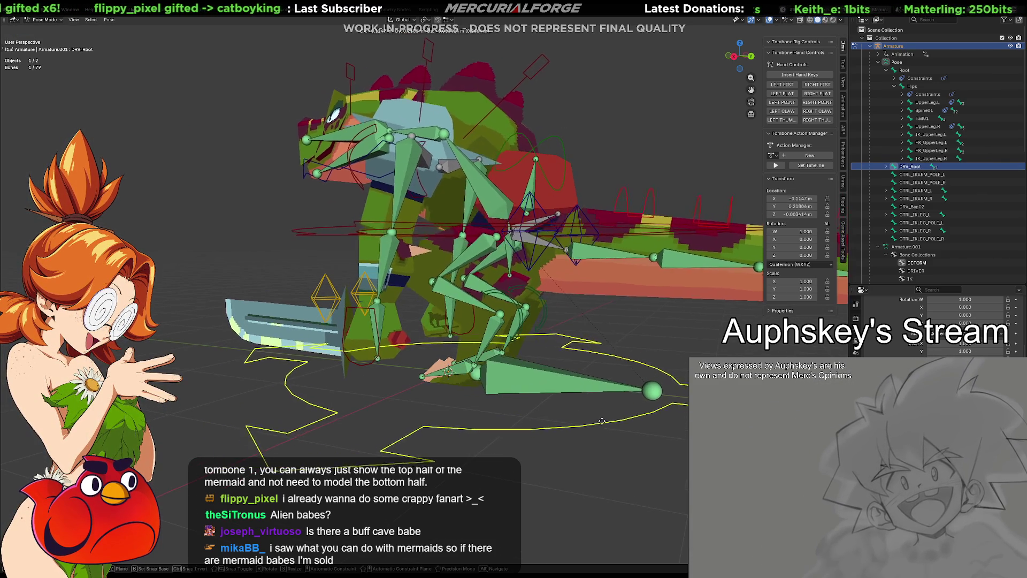
key("Escape")
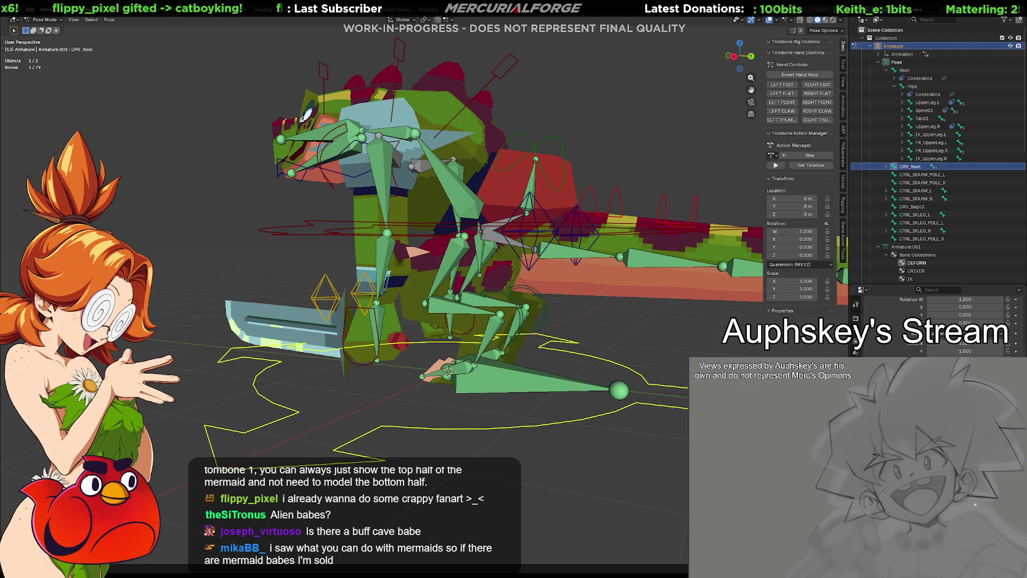
scroll(936, 321, "up", 5)
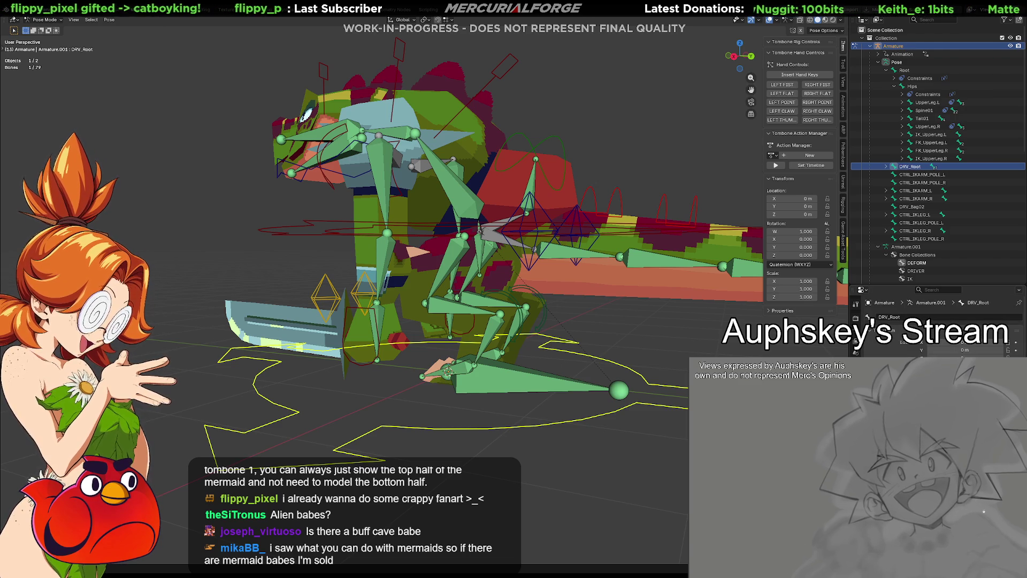
left_click(856, 460)
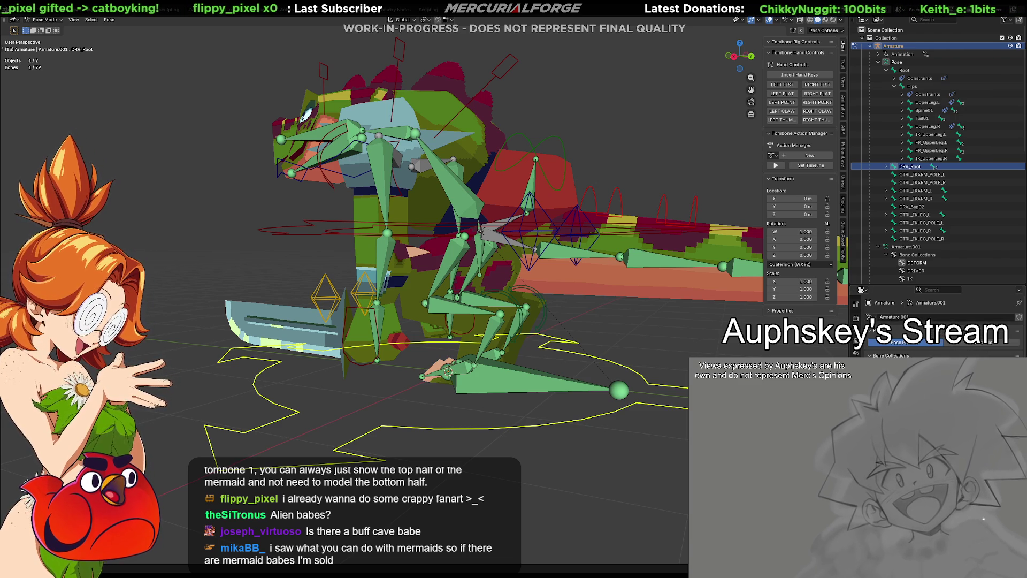
left_click(1008, 382)
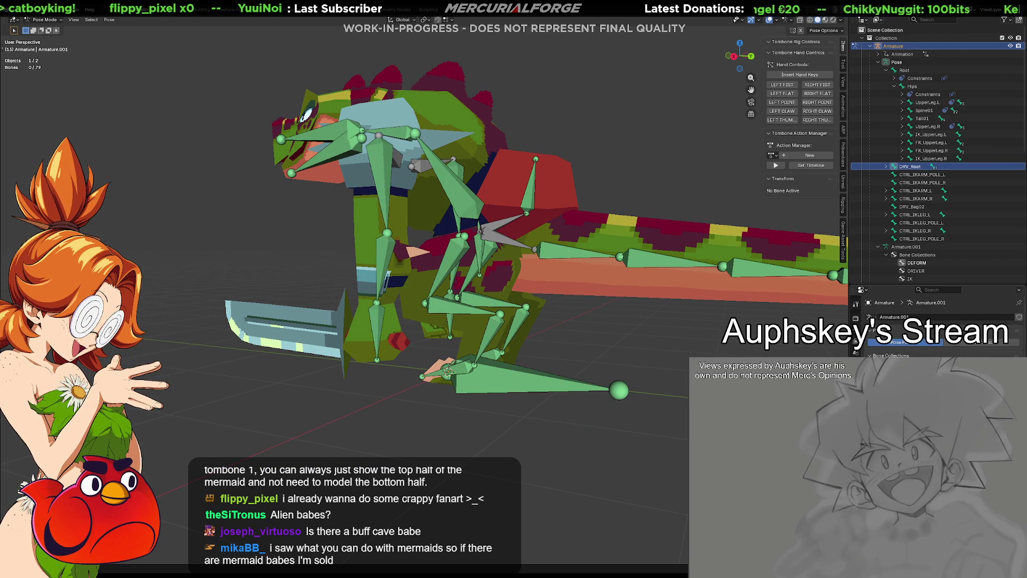
key("ctrl+z")
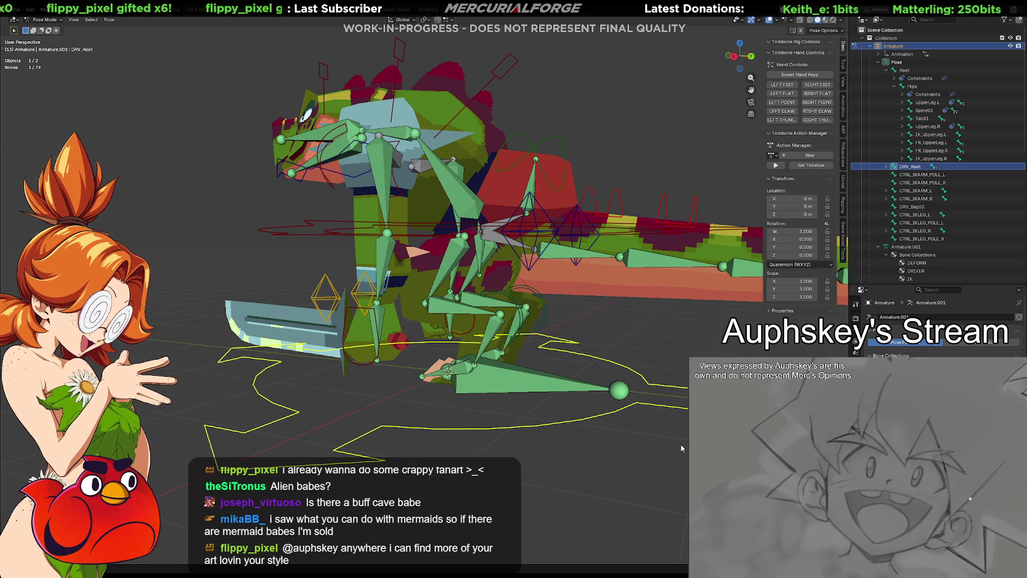
Box-select rig bones for a cancelled test move, then orbit and select DRV_Hips.
left_click_drag(621, 435, 524, 421)
key("g")
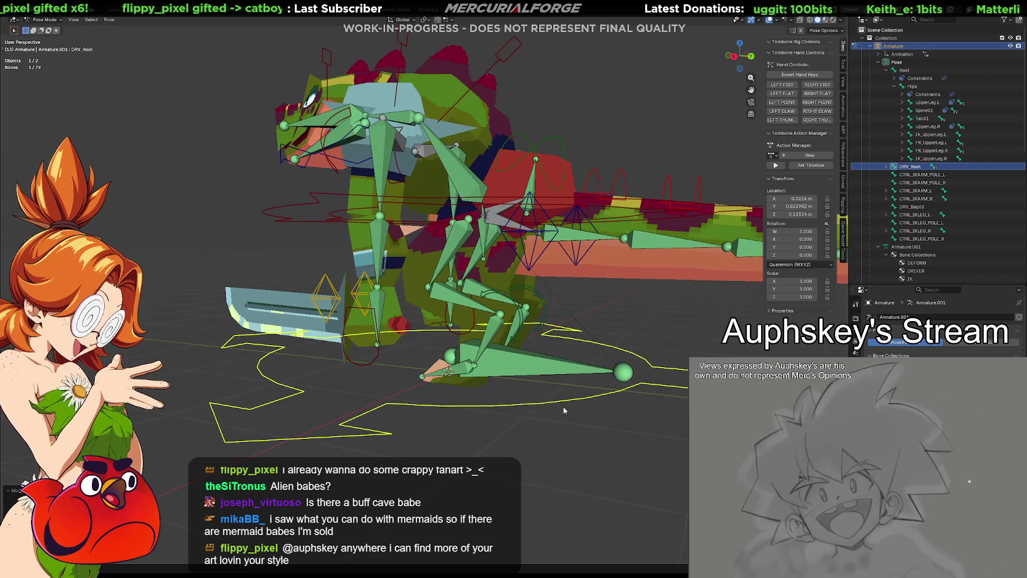
key("Escape")
mouse_move(562, 412)
middle_mouse_down()
mouse_move(480, 435)
mouse_move(560, 414)
middle_mouse_up()
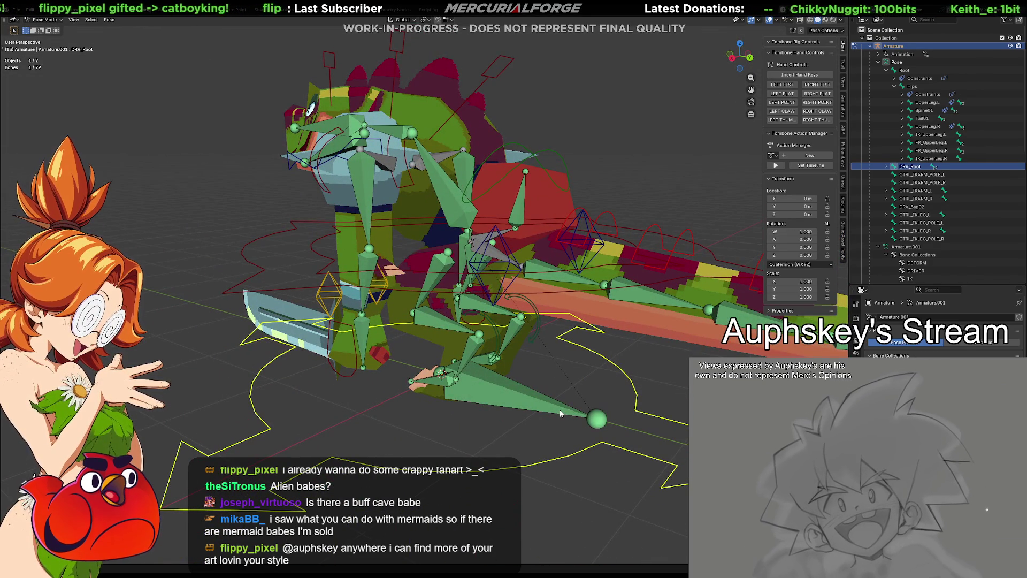
middle_click_drag(375, 122, 381, 262)
left_click(368, 260)
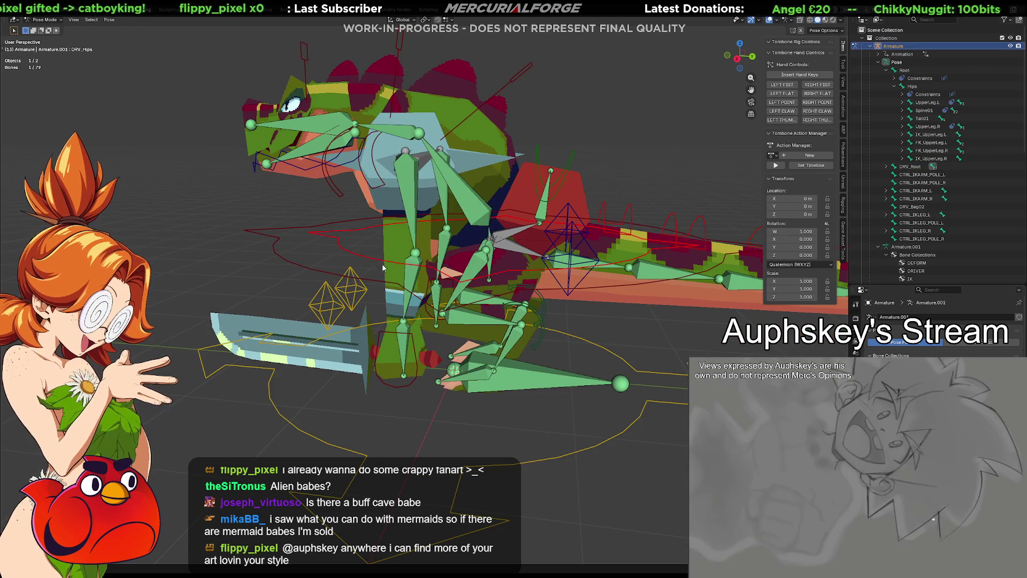
Test-rotate the hips and the tail arch controls, cancelling each so the rig stays at rest.
key("r")
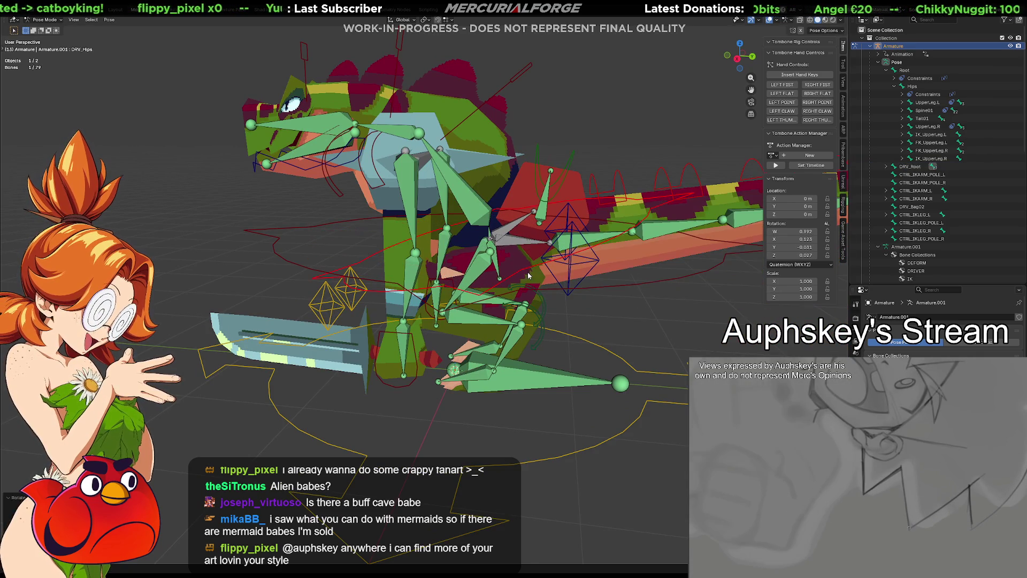
right_click(528, 271)
mouse_move(540, 293)
middle_mouse_down()
mouse_move(504, 303)
mouse_move(564, 244)
middle_mouse_up()
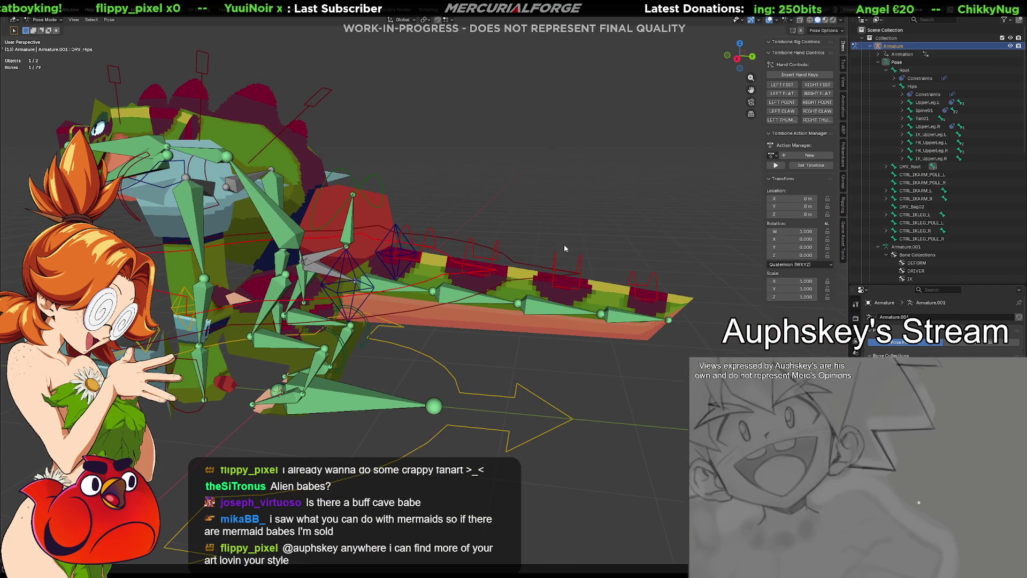
left_click(564, 256, "shift")
left_click(484, 242, "shift")
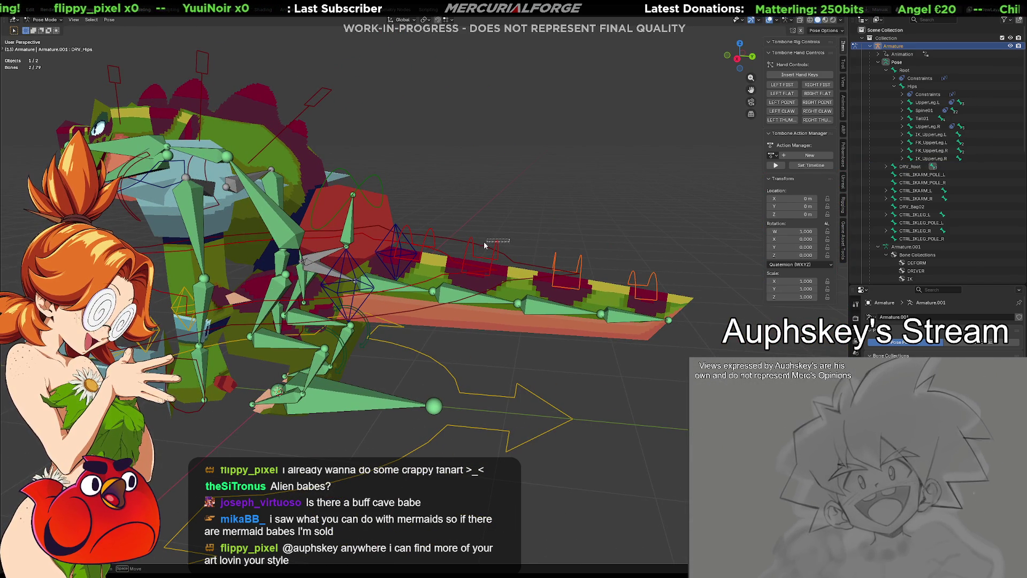
left_click(494, 239)
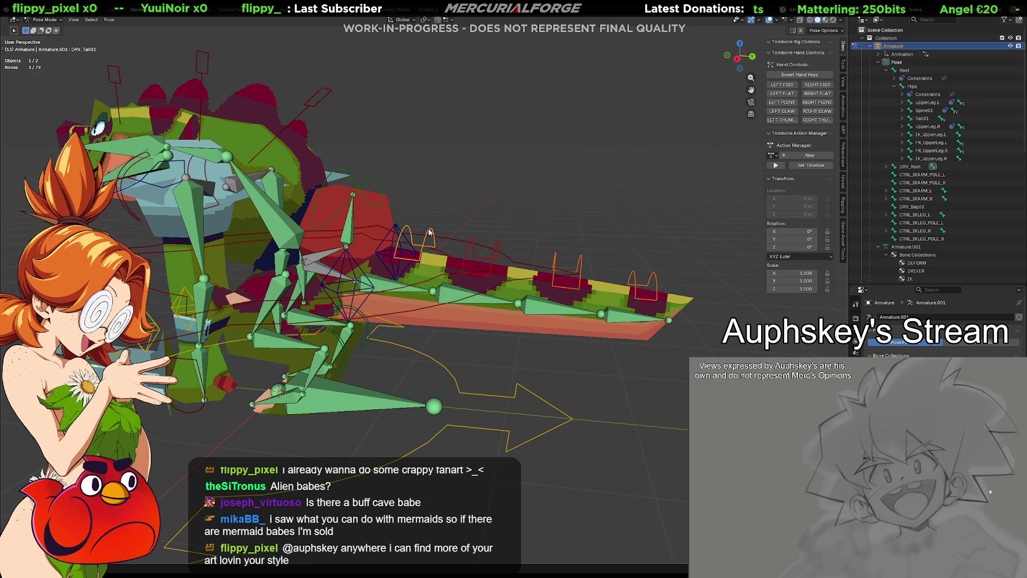
mouse_move(607, 247)
middle_mouse_down()
mouse_move(673, 220)
mouse_move(672, 229)
middle_mouse_up()
mouse_move(692, 230)
left_mouse_down()
mouse_move(651, 247)
mouse_move(553, 256)
left_mouse_up()
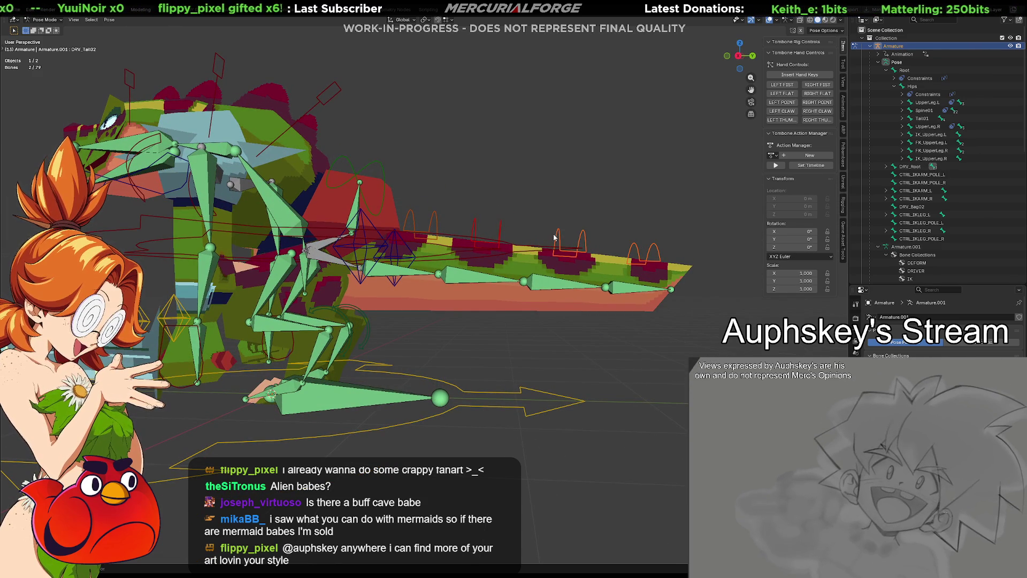
left_click_drag(530, 215, 471, 249, "shift")
left_click_drag(463, 208, 443, 215, "shift")
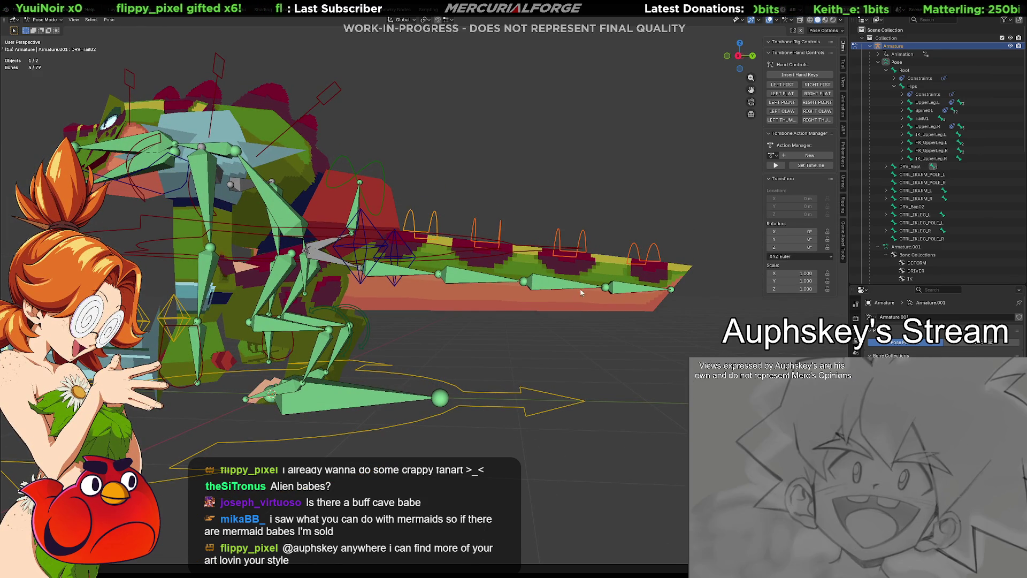
key("r")
key("Escape")
mouse_move(552, 208)
middle_mouse_down()
mouse_move(596, 322)
mouse_move(582, 363)
middle_mouse_up()
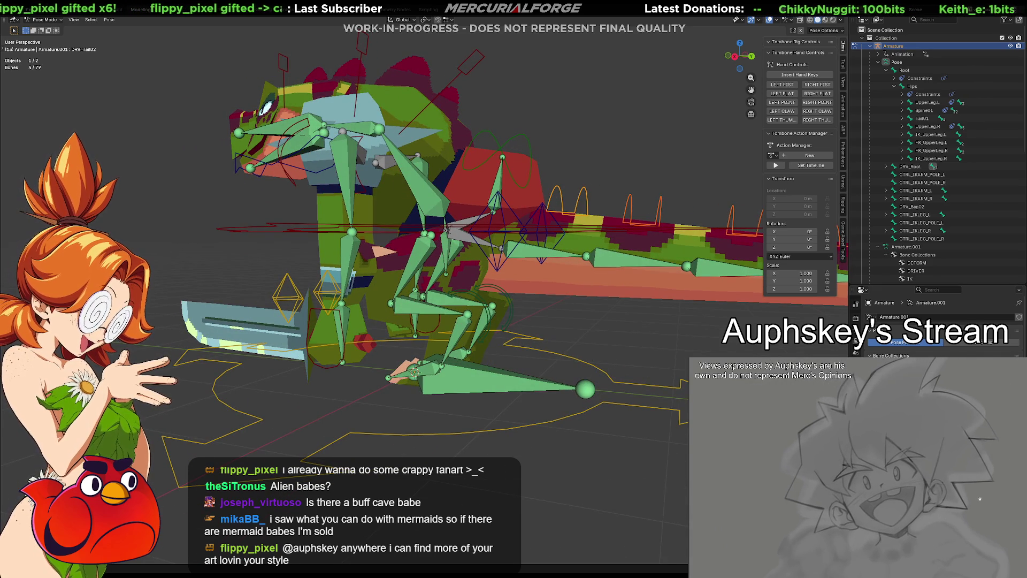
Select Ankle.L and show its Copy Transforms constraint targeting IK_Ankle.L.
left_click(460, 332)
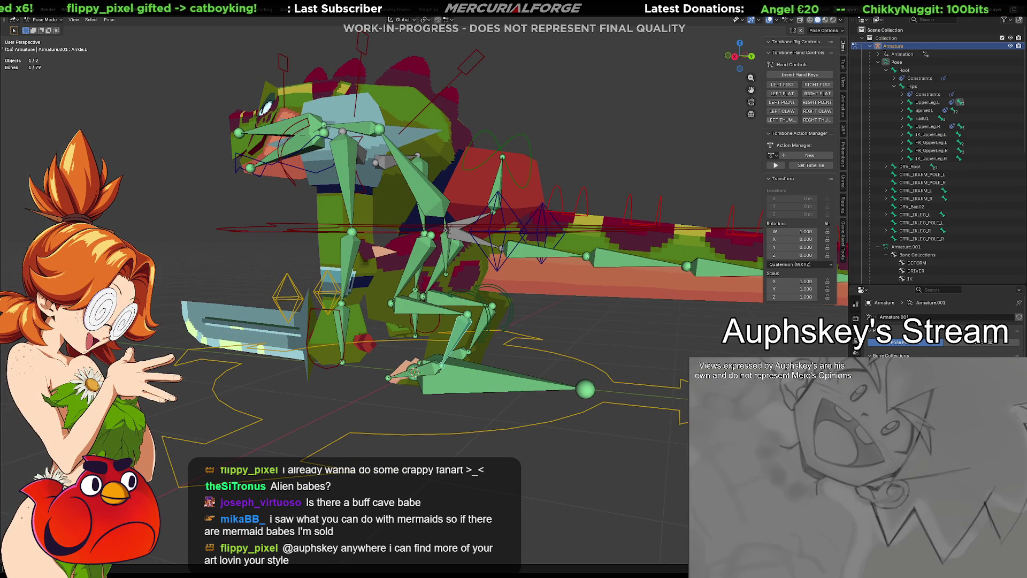
left_click(856, 347)
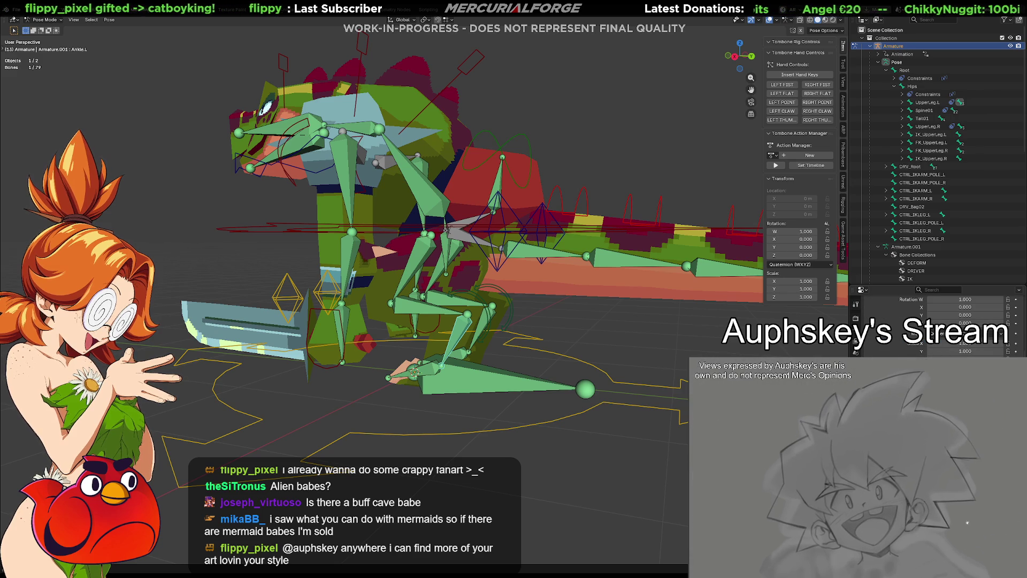
left_click(608, 404)
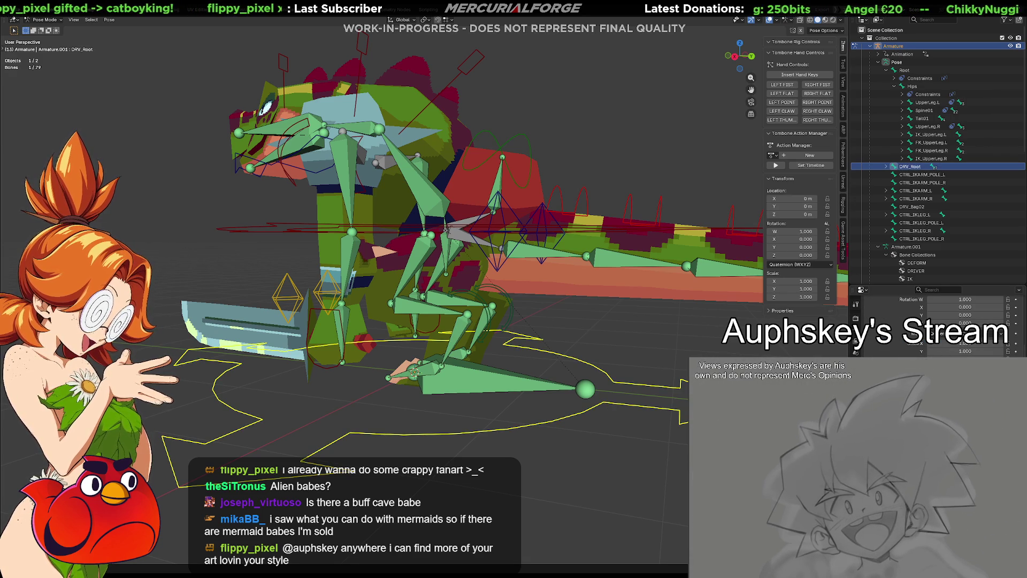
left_click(442, 365)
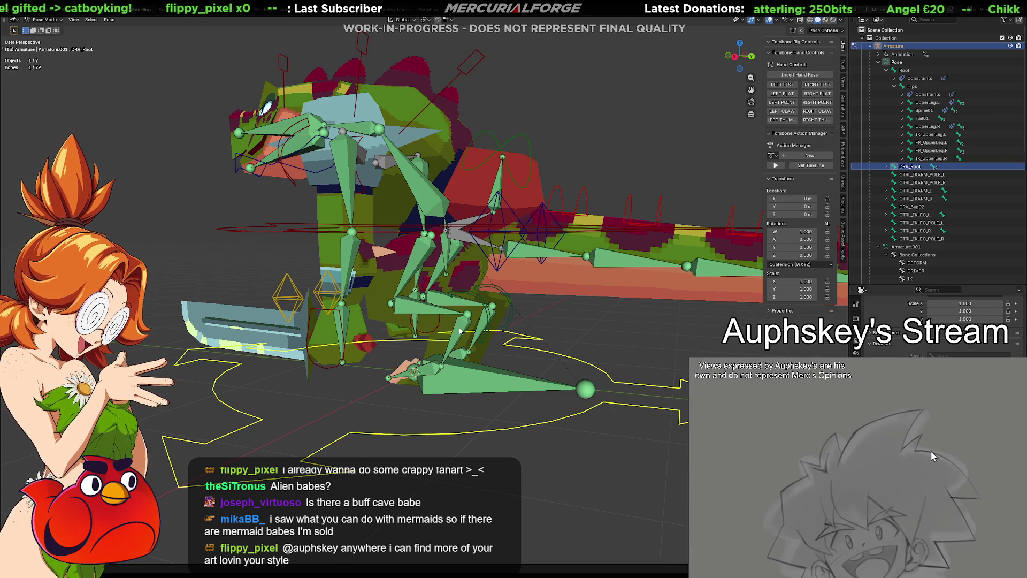
left_click(856, 348)
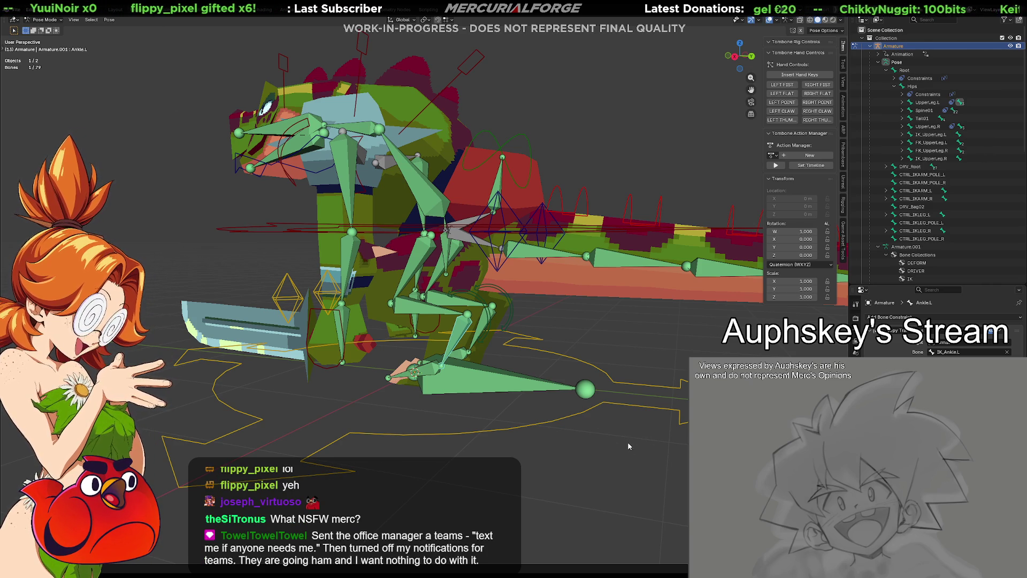
left_click(601, 403)
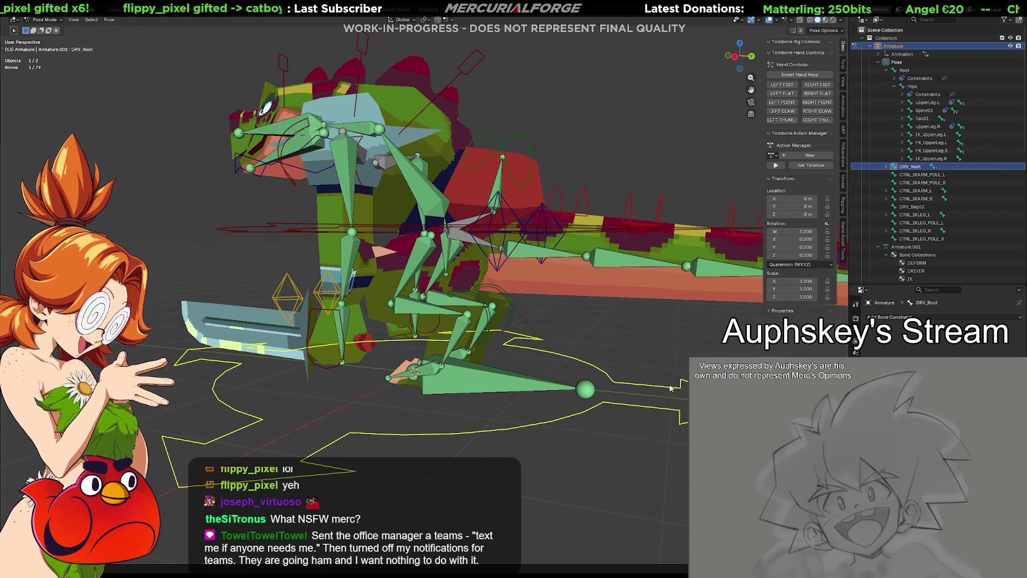
left_click(456, 333)
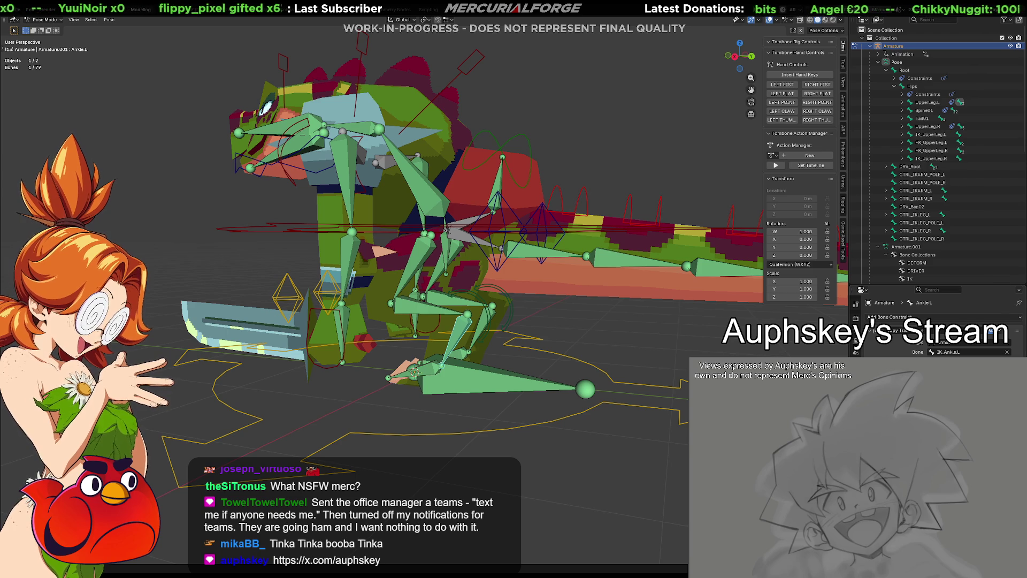
middle_click_drag(584, 447, 576, 444)
key("g")
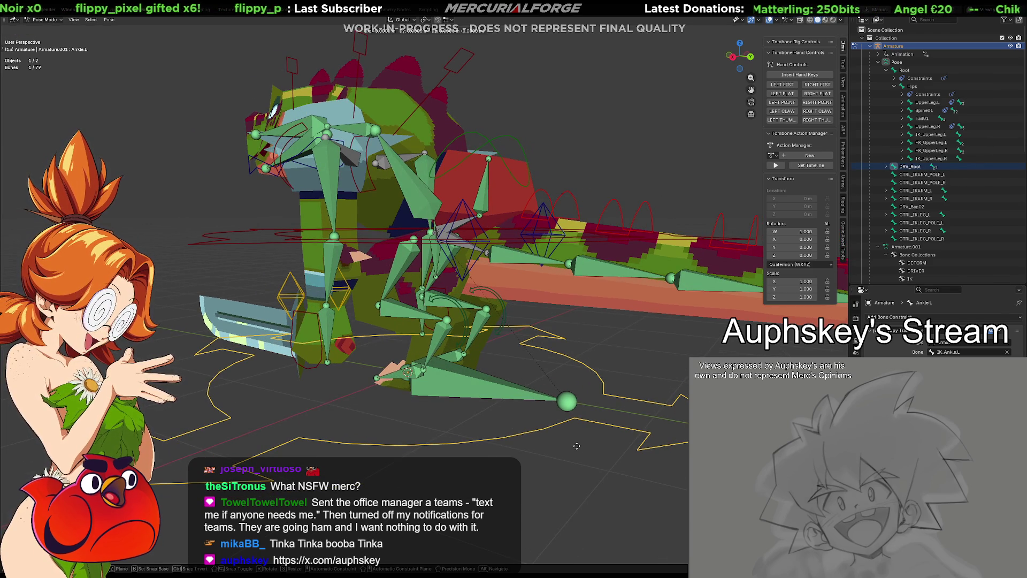
left_click(577, 448)
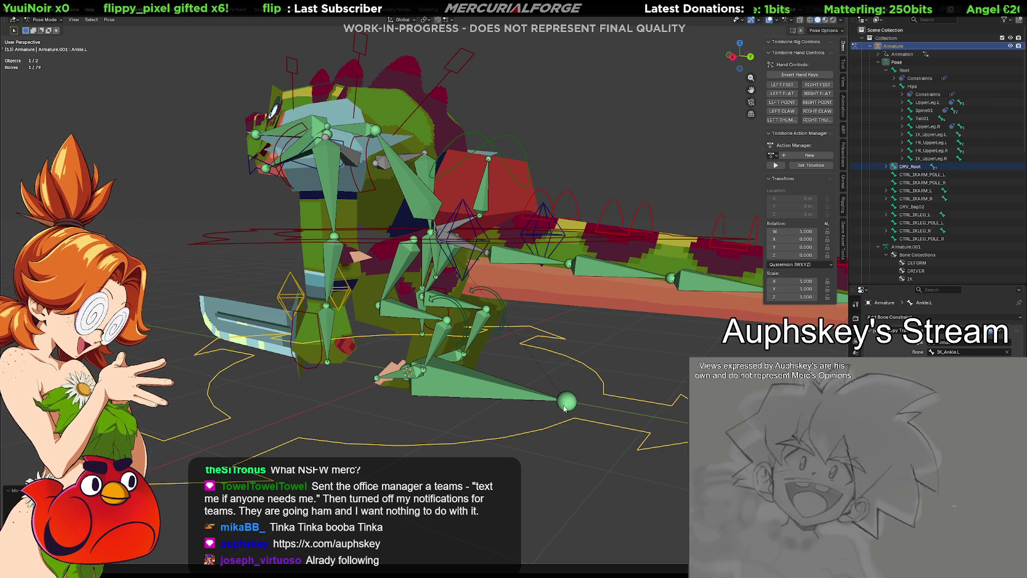
left_click_drag(548, 420, 535, 434)
mouse_move(559, 447)
middle_mouse_down()
mouse_move(583, 450)
mouse_move(556, 448)
mouse_move(521, 470)
mouse_move(594, 428)
mouse_move(569, 424)
mouse_move(576, 419)
middle_mouse_up()
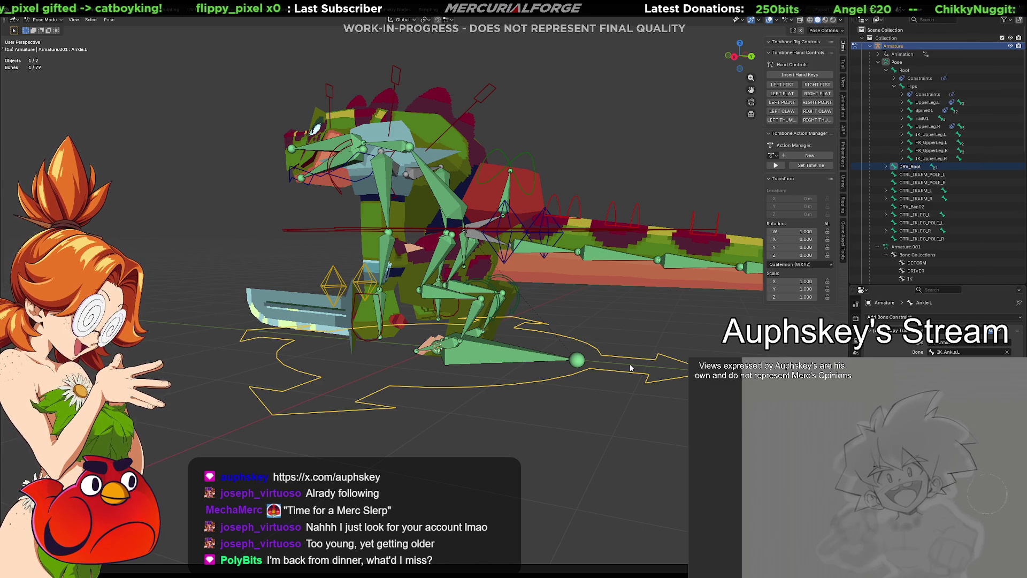
key("g")
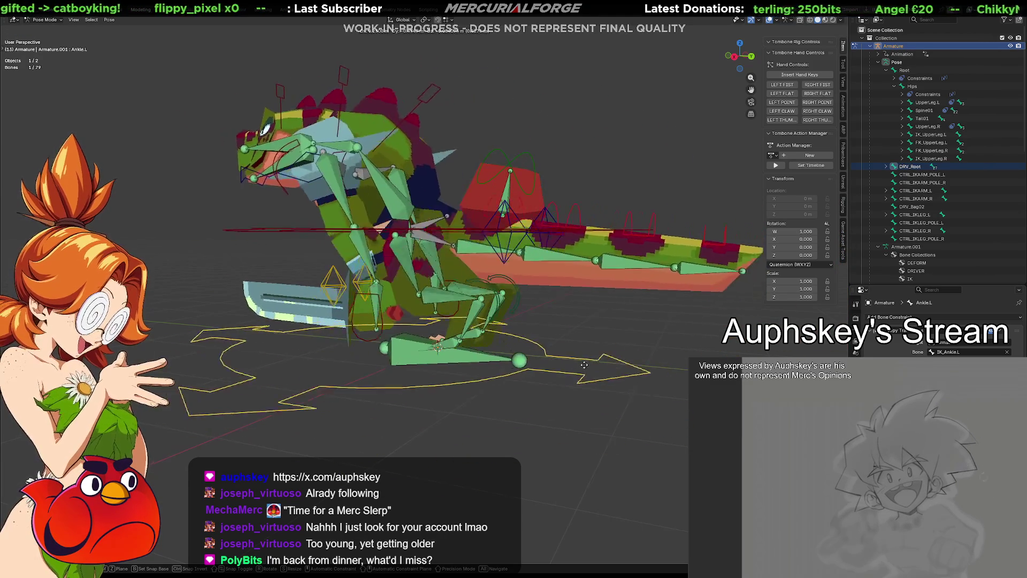
left_click(634, 395)
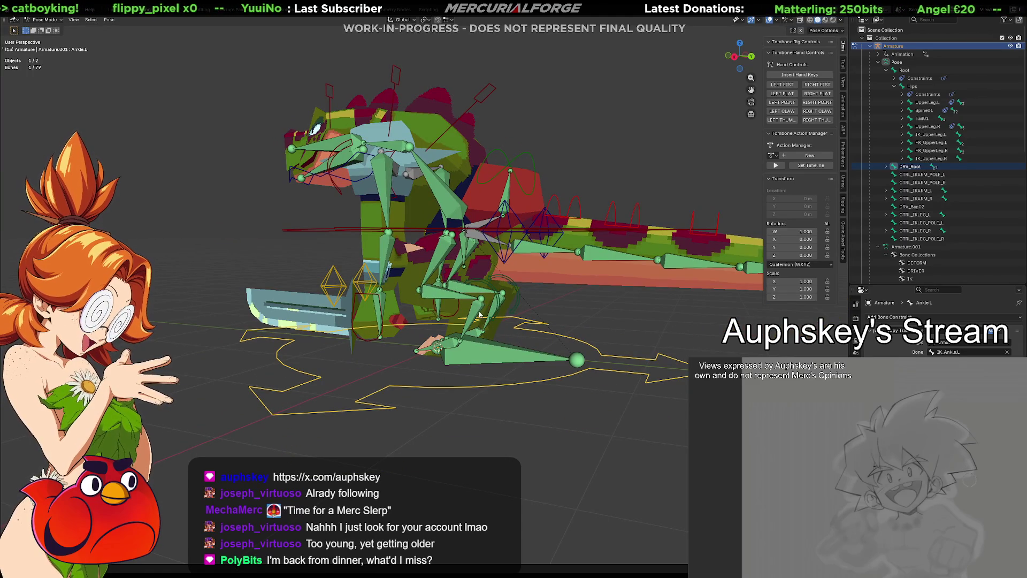
scroll(589, 348, "up", 2)
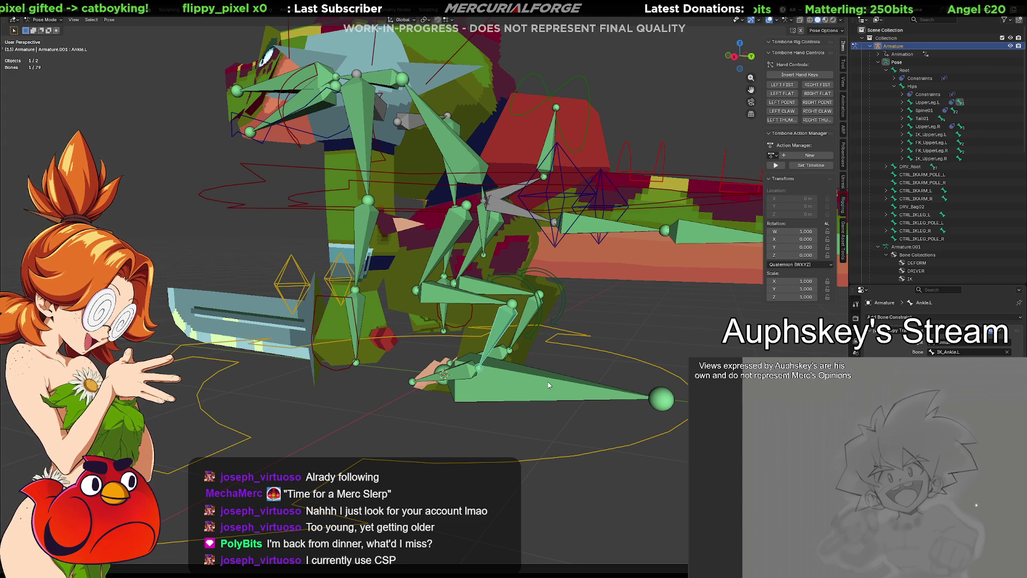
Click through the Root, Ankle.L and LowerLeg.L bones in the viewport.
left_click(497, 369)
left_click(502, 328)
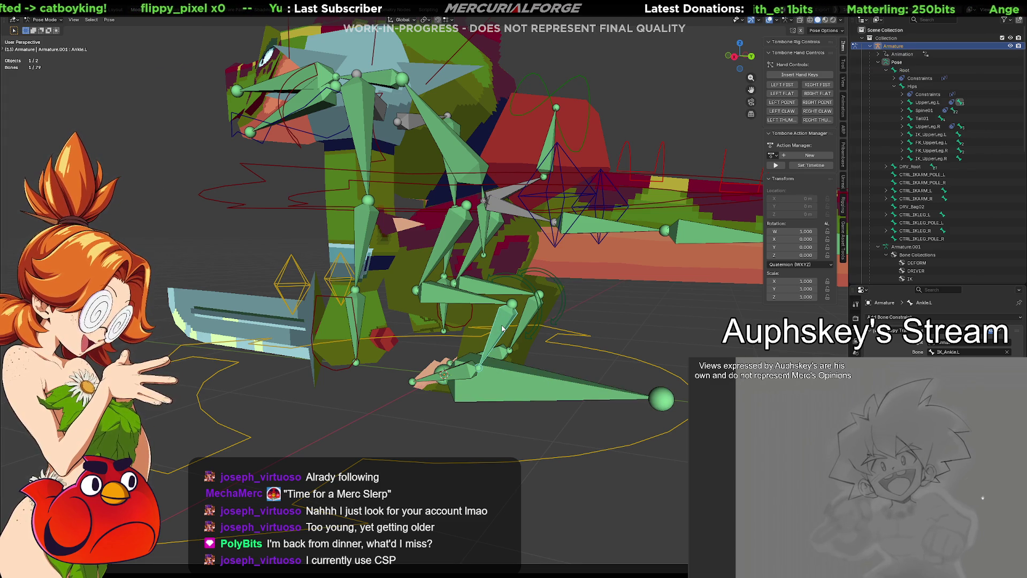
left_click(459, 299)
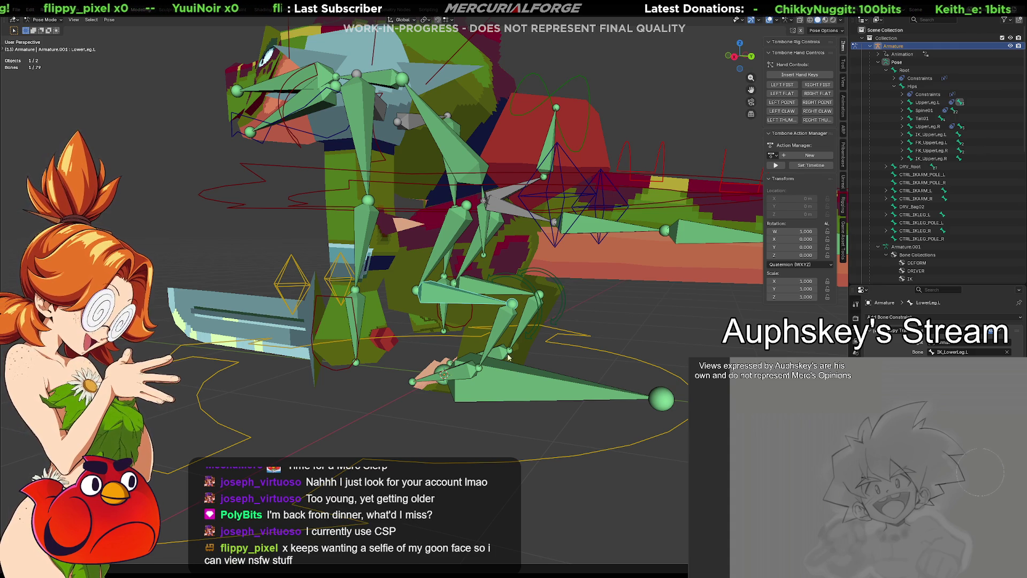
Select the DRV_Root control and bring up Armature.001's data settings.
mouse_move(563, 388)
middle_mouse_down("shift")
mouse_move(500, 379)
mouse_move(526, 382)
middle_mouse_up("shift")
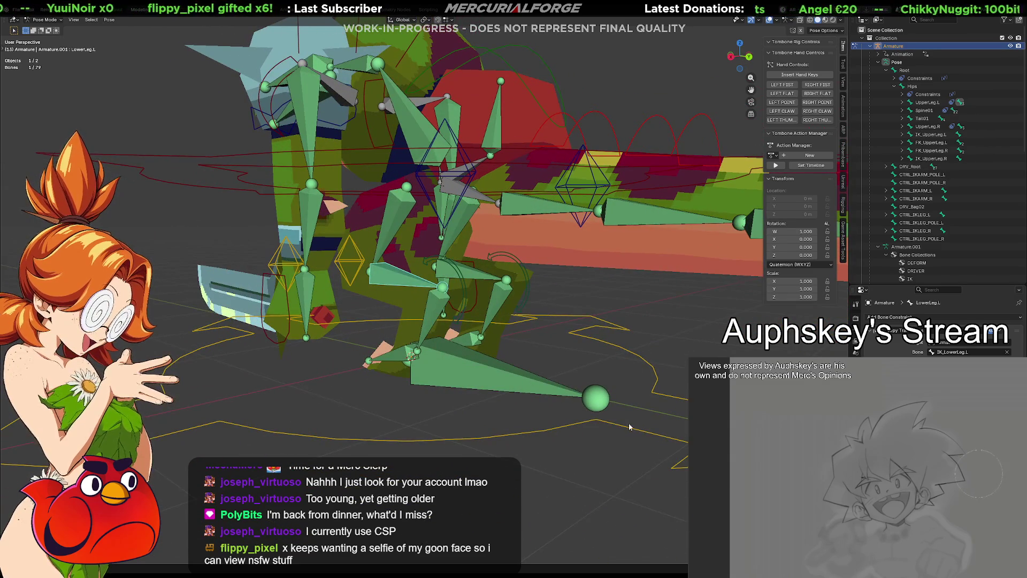
left_click(596, 423)
mouse_move(596, 422)
middle_mouse_down()
mouse_move(569, 429)
mouse_move(567, 417)
middle_mouse_up()
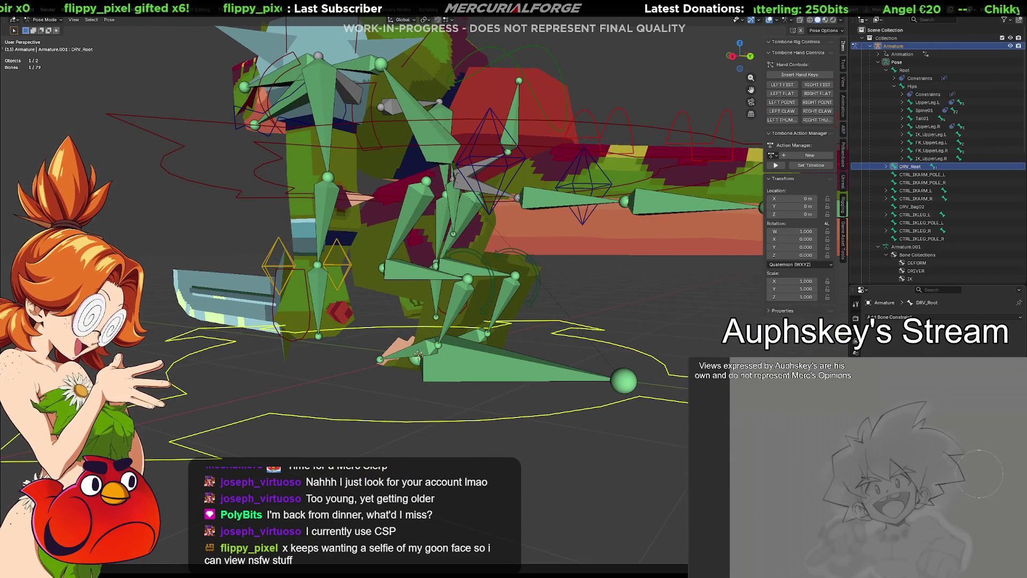
left_click(855, 343)
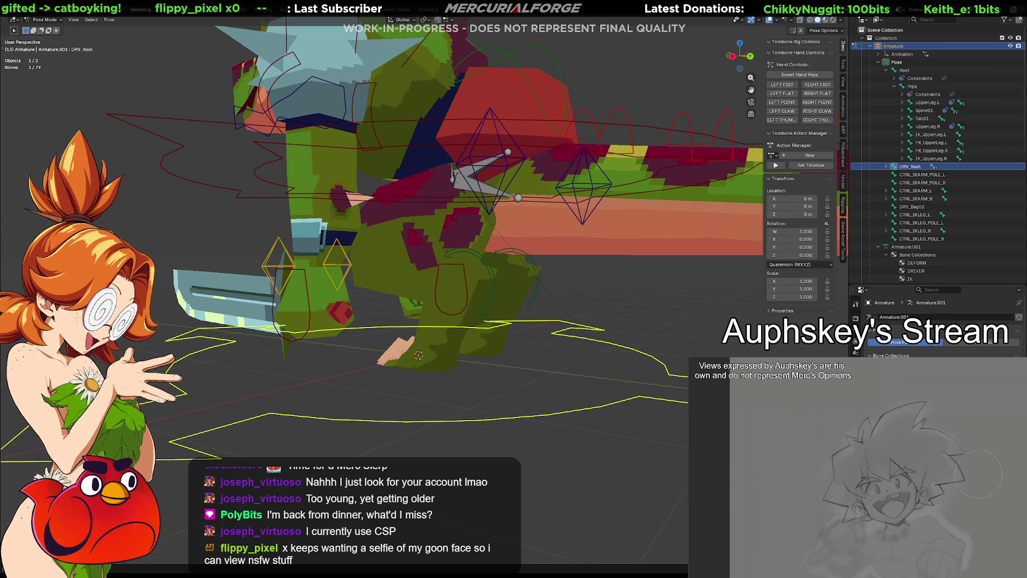
Unhide the green bones with Alt+H and view Ankle.L's bone properties.
key("alt+h")
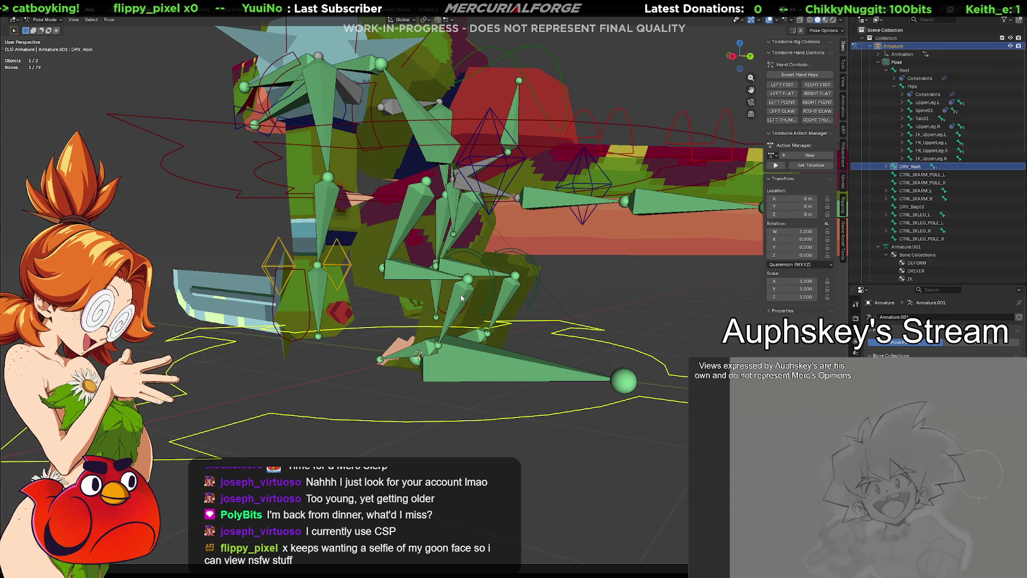
left_click(473, 298)
left_click(856, 346)
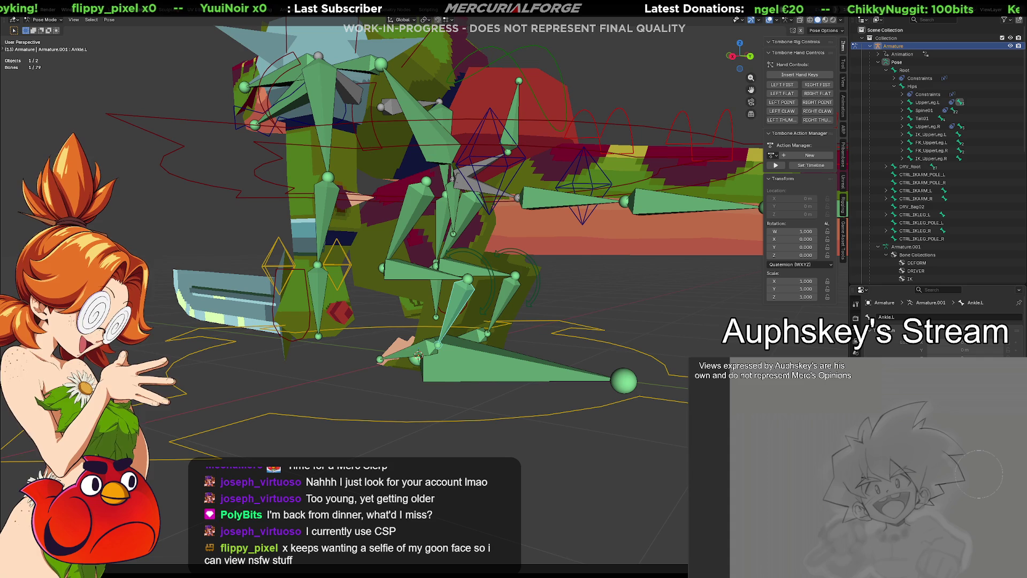
scroll(936, 321, "down", 3)
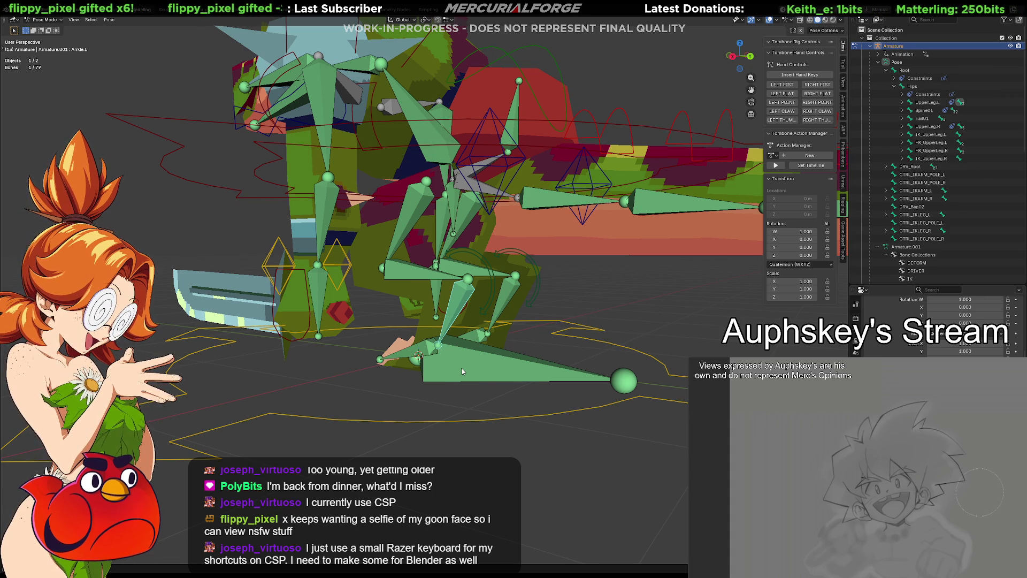
Select the Root bone and view its Copy Transforms constraint targeting DRV_Root.
left_click(508, 339)
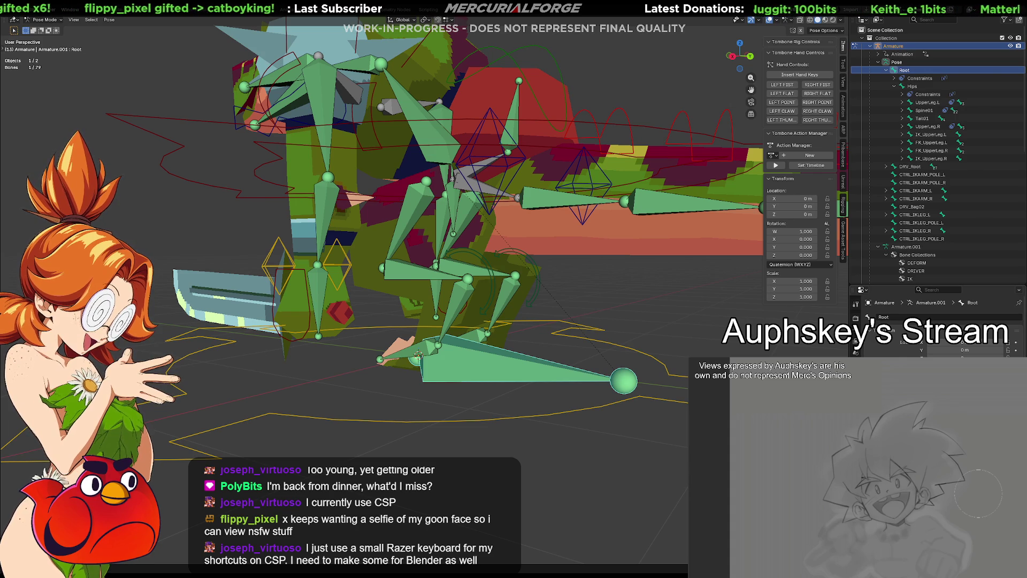
left_click(856, 343)
left_click(856, 352)
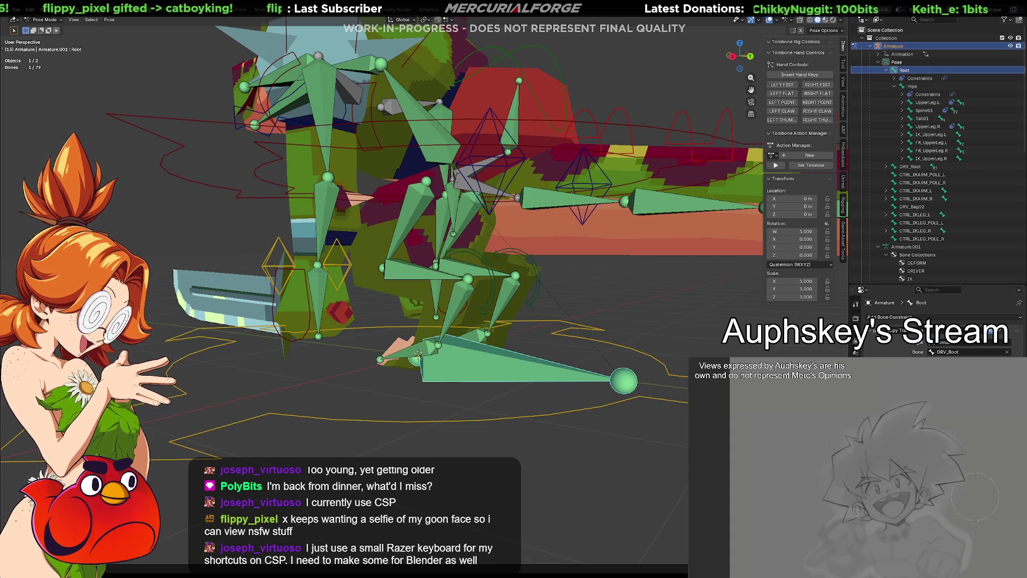
mouse_move(557, 426)
middle_mouse_down()
mouse_move(637, 446)
mouse_move(583, 435)
middle_mouse_up()
Inspect the Copy Transforms targets of Ankle.L, LowerLeg.L and UpperLeg.L in turn.
middle_click_drag(548, 402, 500, 422)
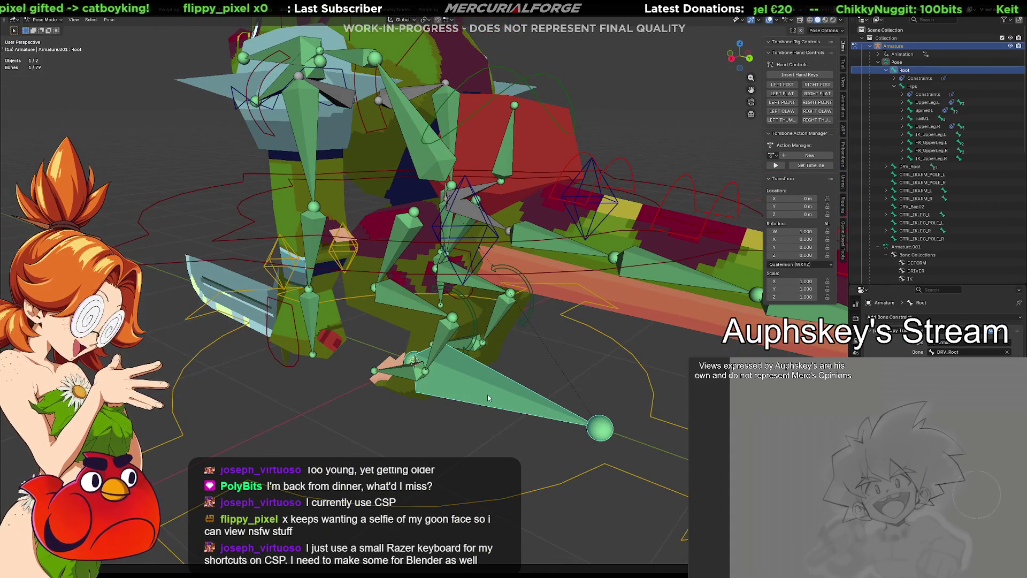
left_click(448, 336)
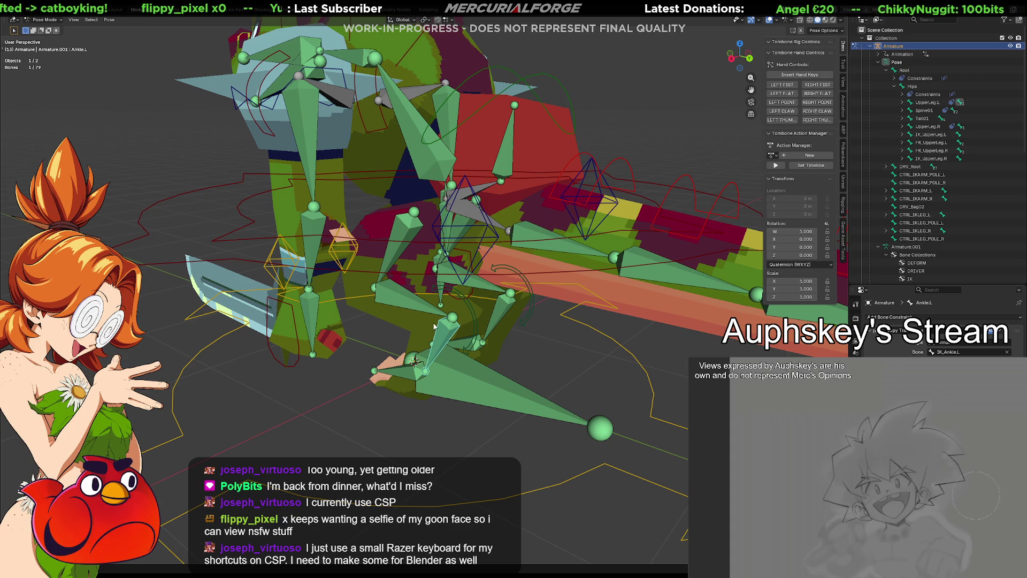
left_click(415, 305)
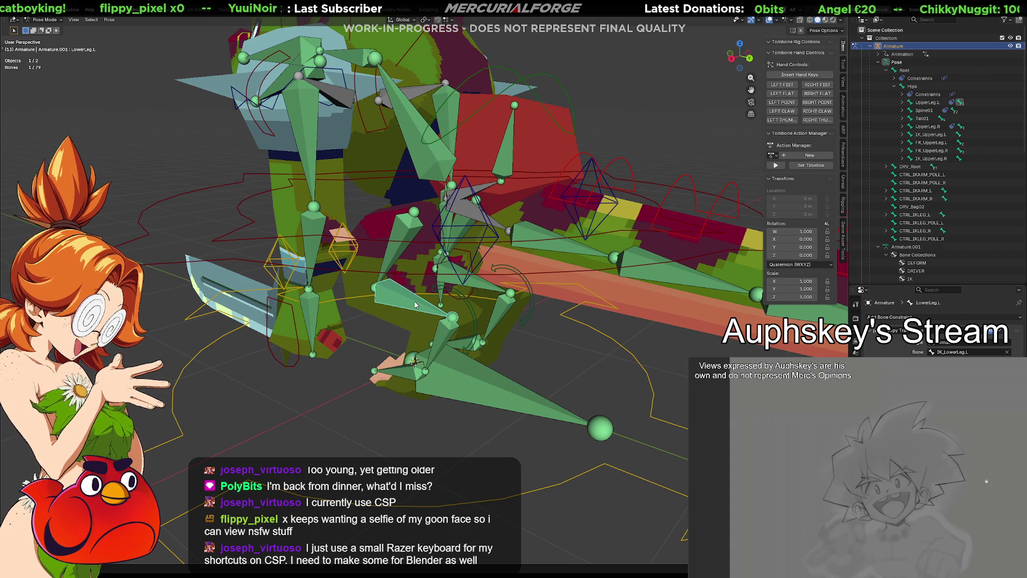
left_click(399, 249)
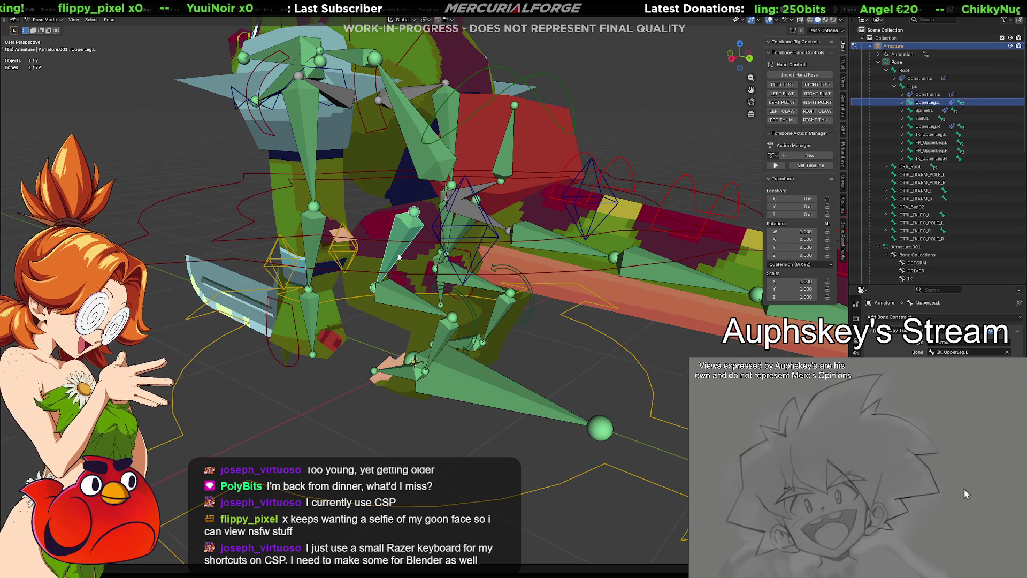
mouse_move(402, 281)
middle_mouse_down()
mouse_move(483, 292)
mouse_move(715, 249)
middle_mouse_up()
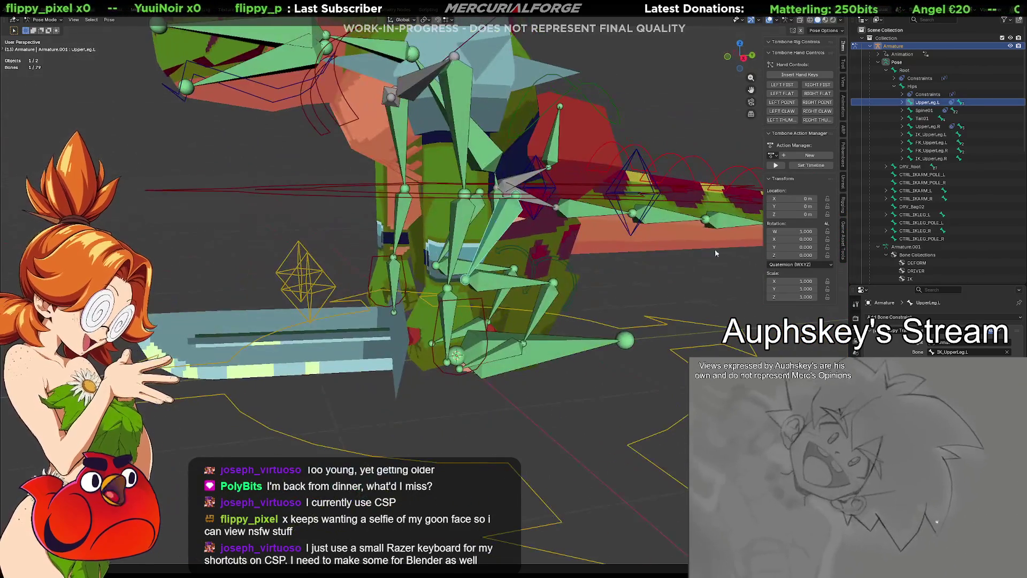
Select FK_UpperLeg.R in the Outliner, view its Bone and Armature tabs, then pick FK_Ankle.L.
left_click(931, 151)
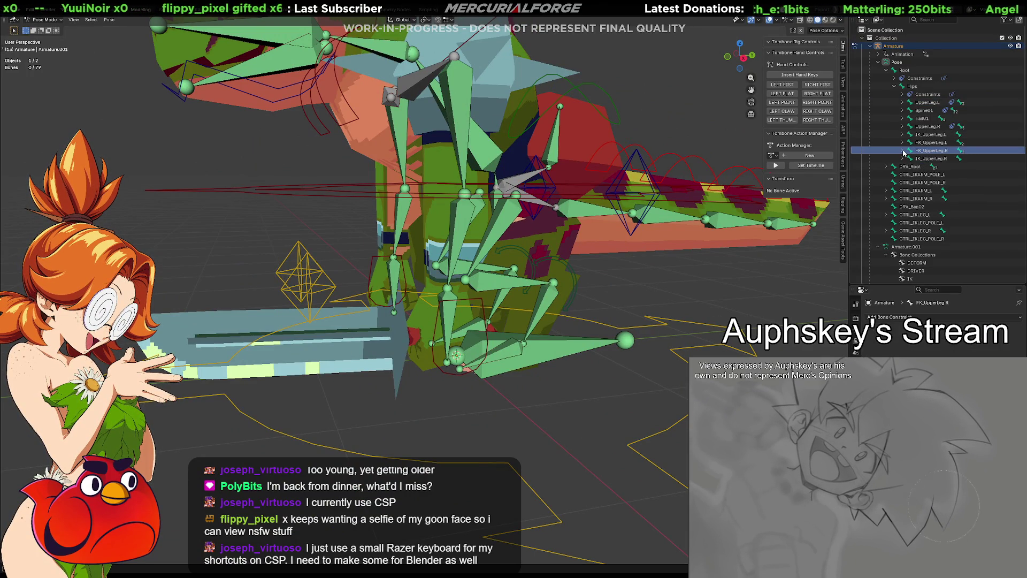
left_click(855, 310)
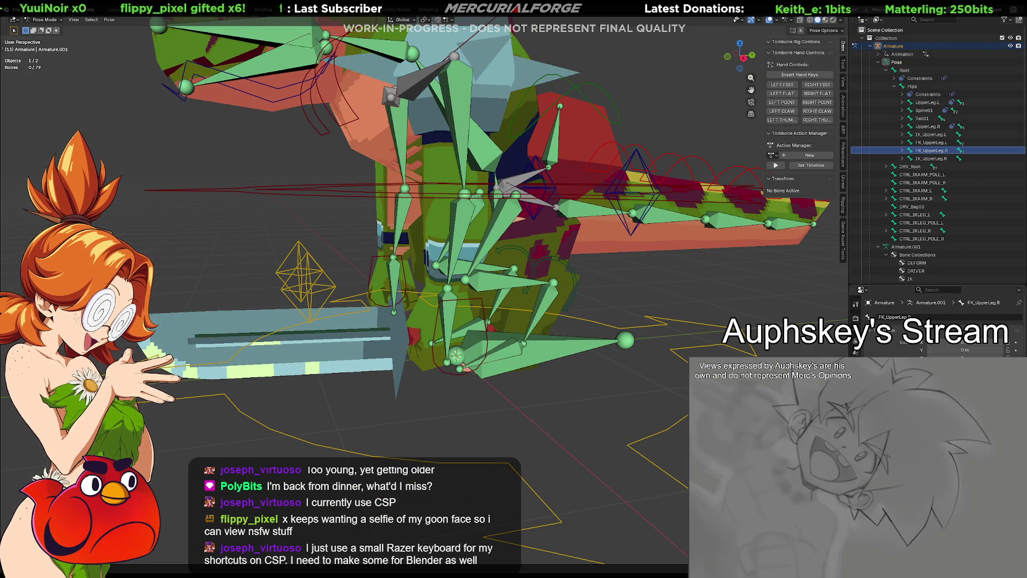
left_click(856, 302)
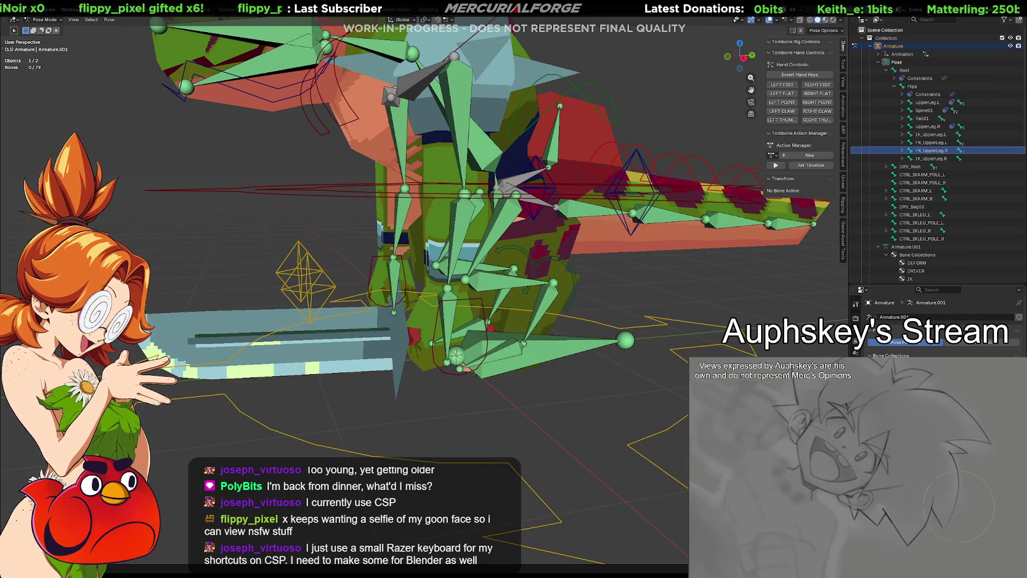
left_click(551, 307)
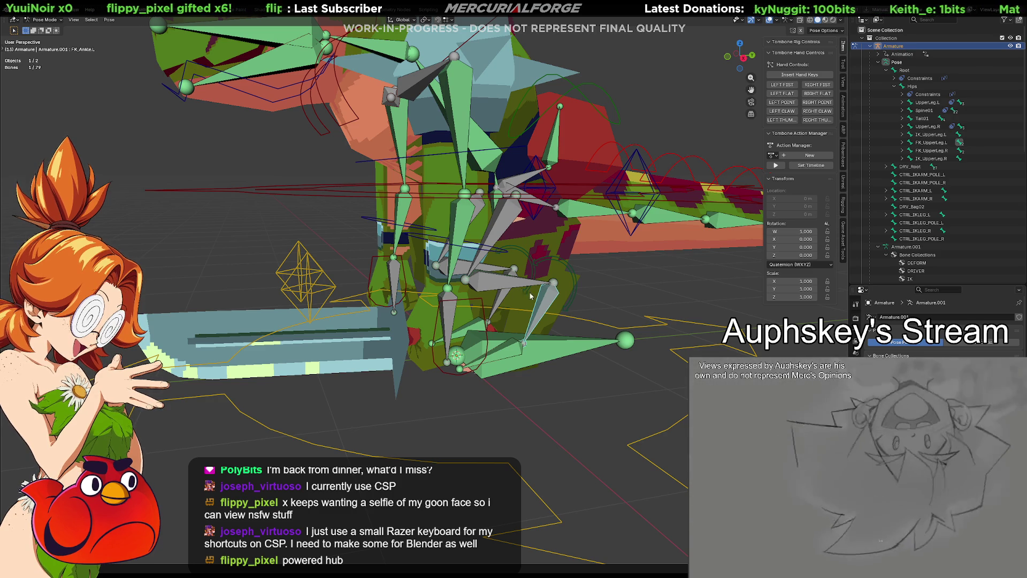
Give Ankle.L a Copy Transforms constraint from FK_Ankle.L, then add one to the right ankle.
left_click(545, 304, "shift")
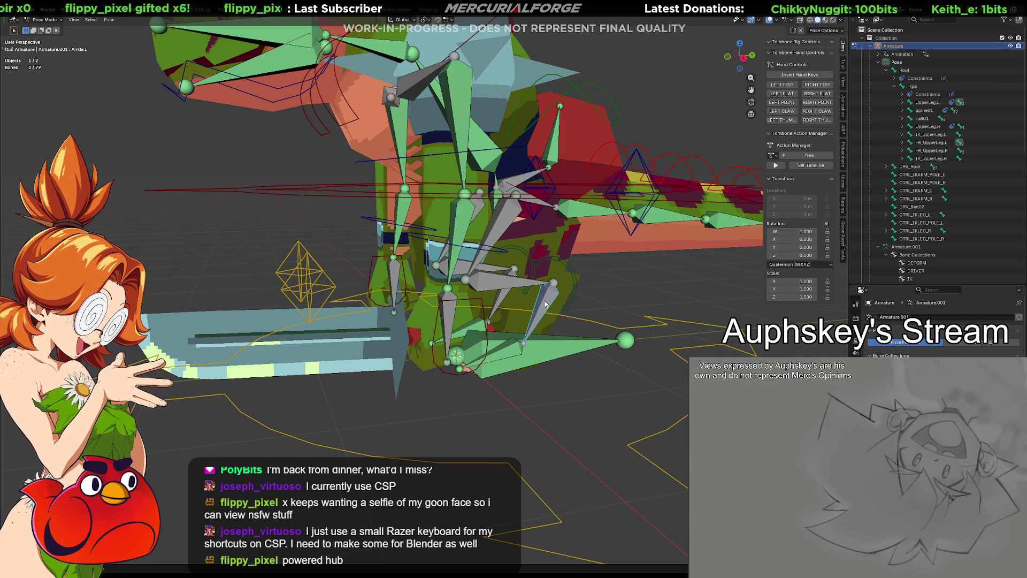
key("ctrl+shift+c")
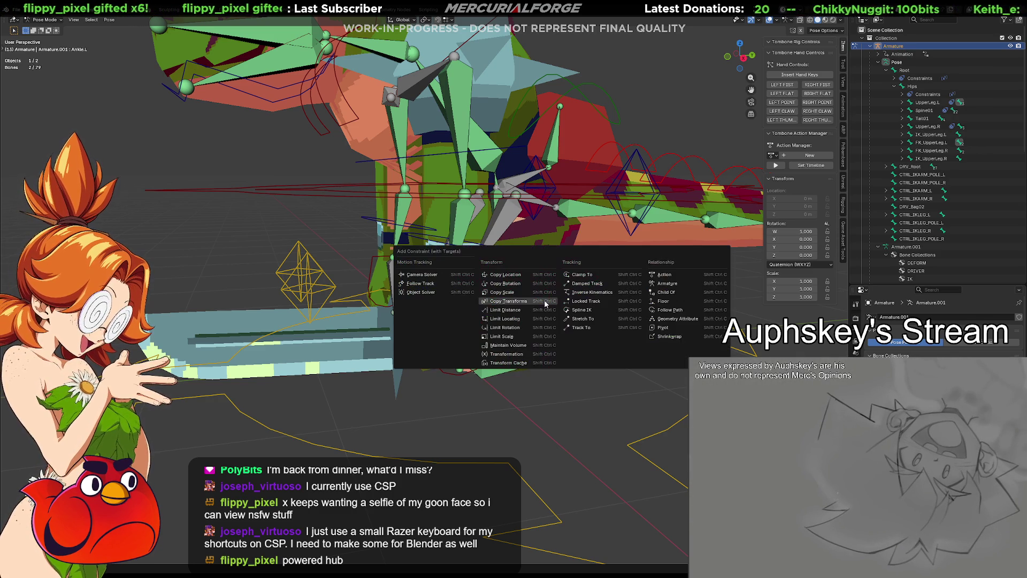
left_click(546, 303)
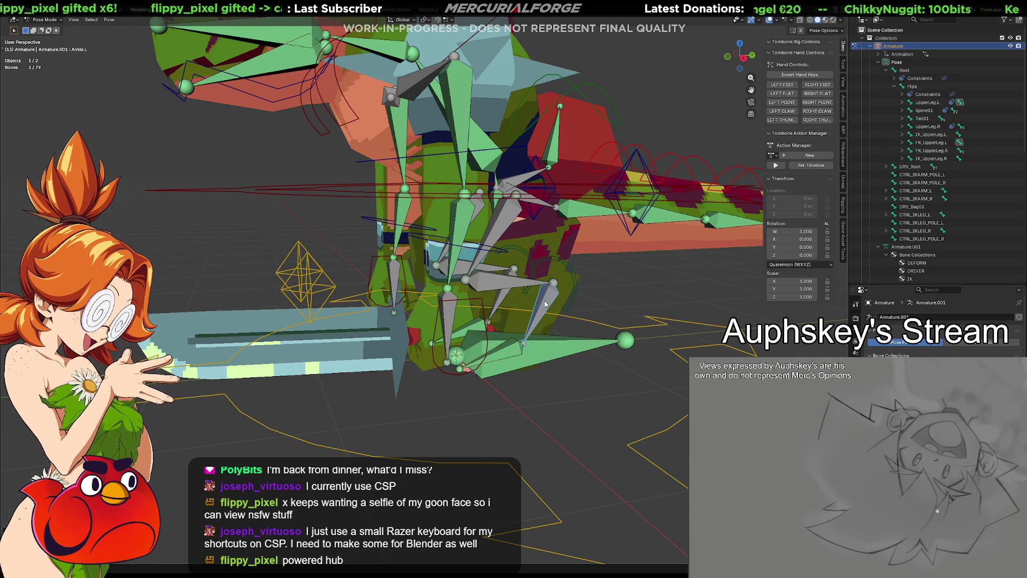
left_click(503, 287)
key("ctrl+shift+c")
left_click(493, 241)
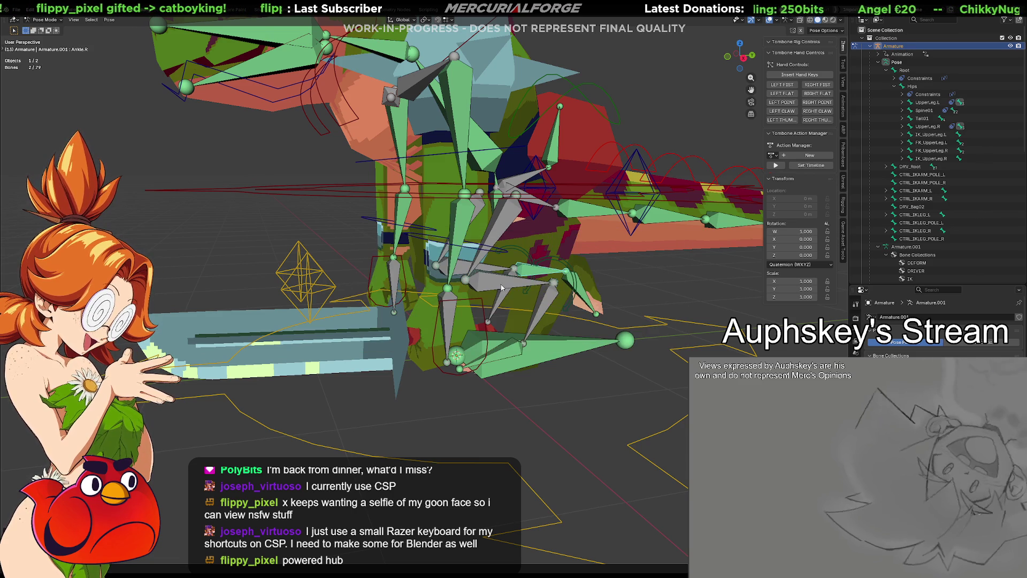
Select FK_UpperLeg.L and add UpperLeg.L from the overlapping bones.
left_click(499, 228)
left_click(498, 228, "shift")
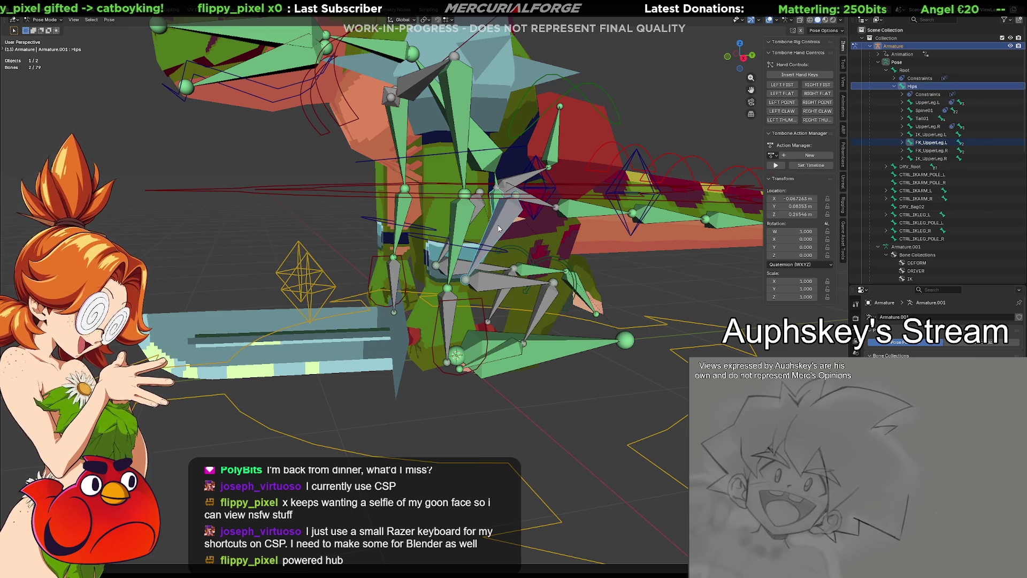
left_click(485, 245)
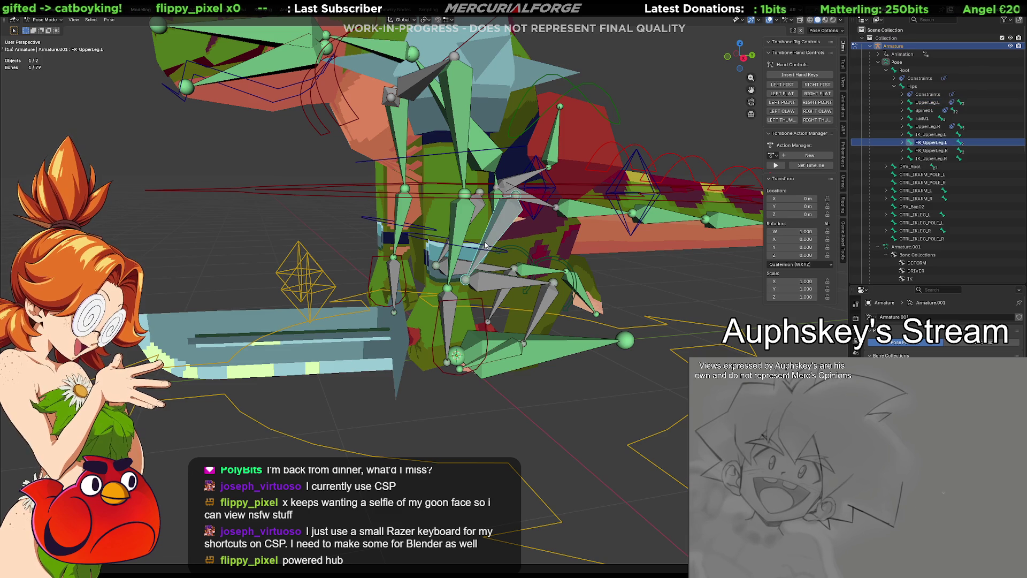
left_click(486, 245)
left_click(485, 244, "alt")
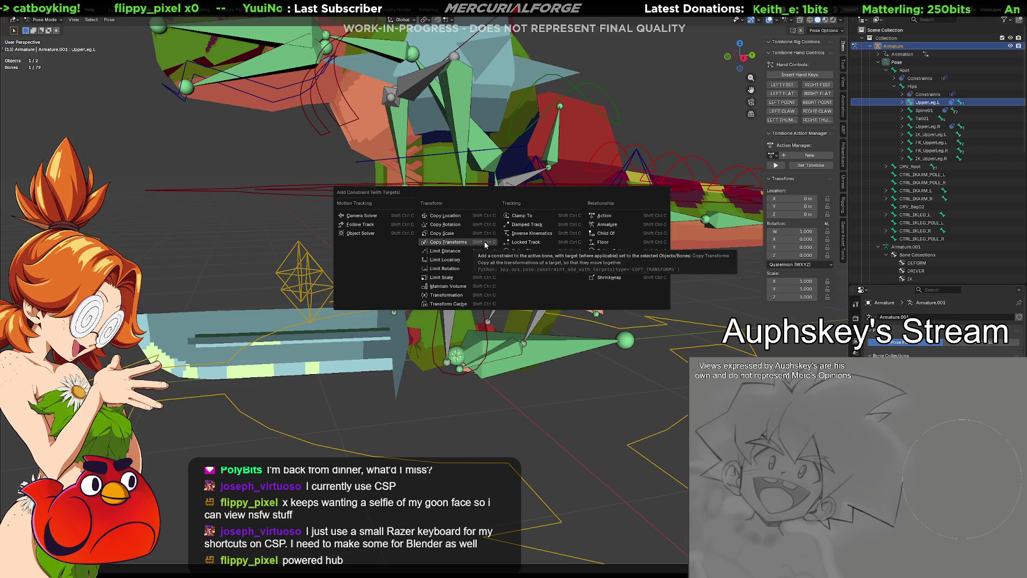
left_click(485, 244)
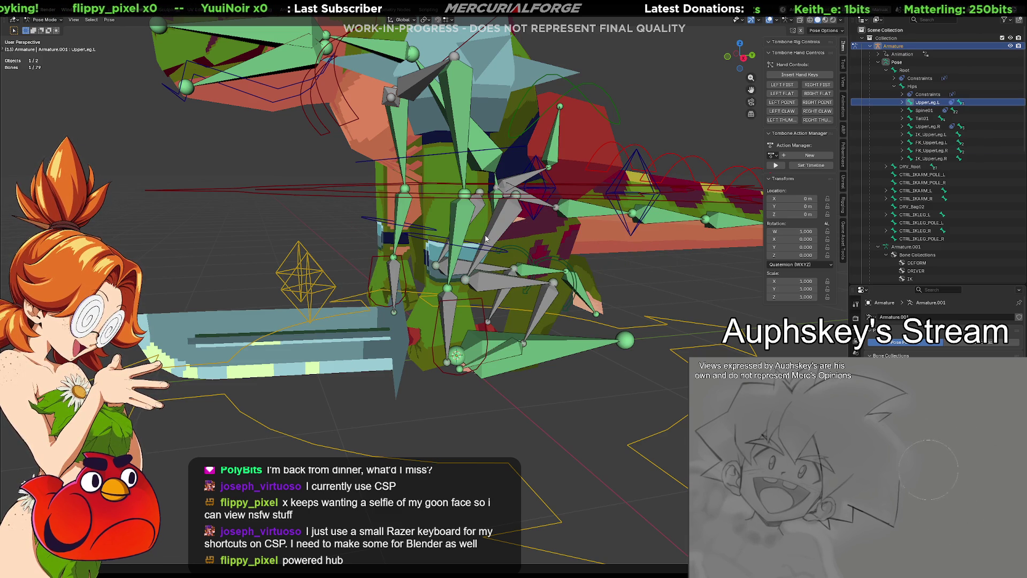
left_click(487, 239)
left_click(486, 238, "shift")
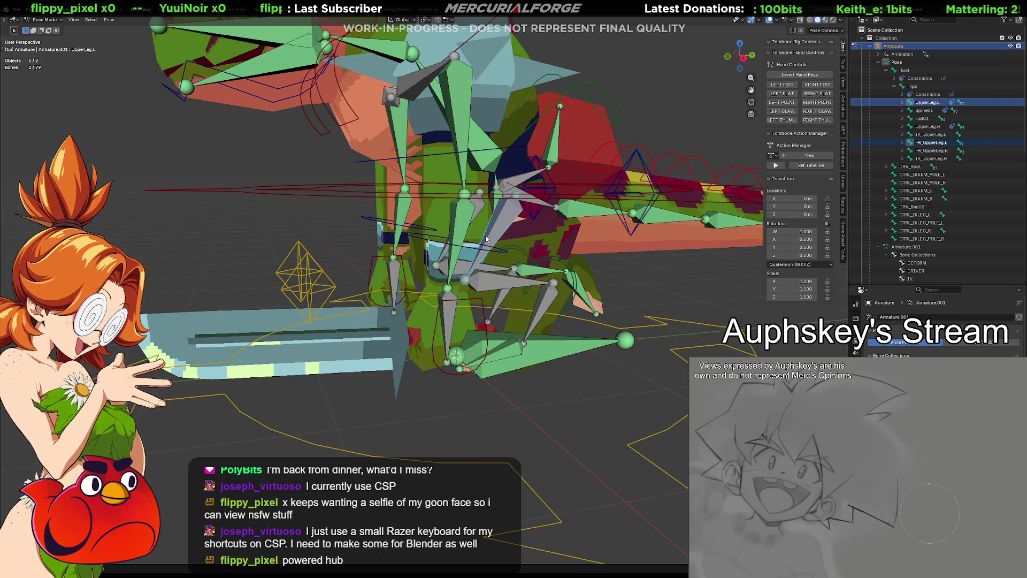
left_click(486, 239, "alt")
left_click(479, 242)
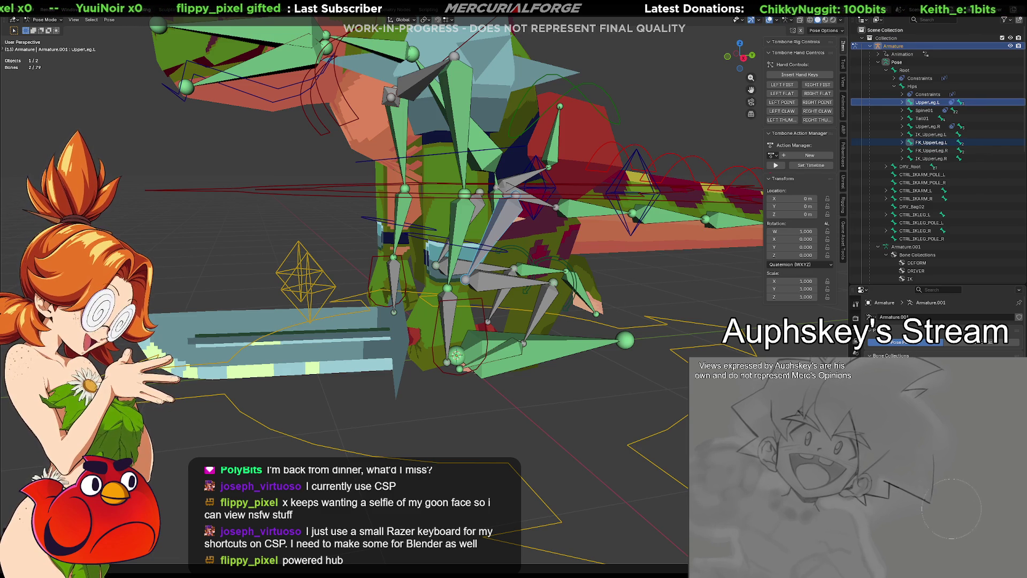
middle_click_drag(654, 368, 593, 359)
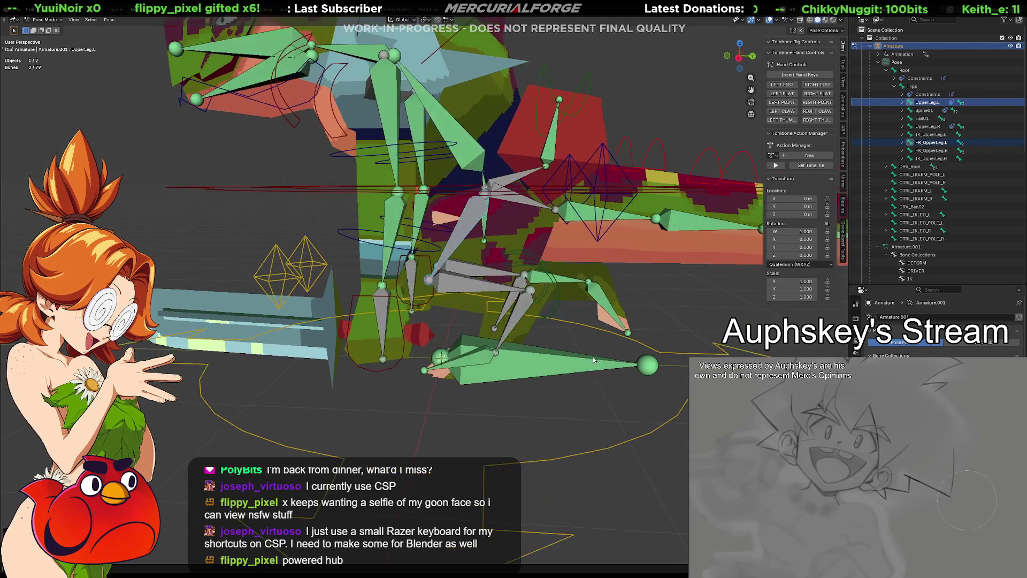
Move the CTRL_IKLEG_L foot control and confirm its new position.
left_click(554, 311)
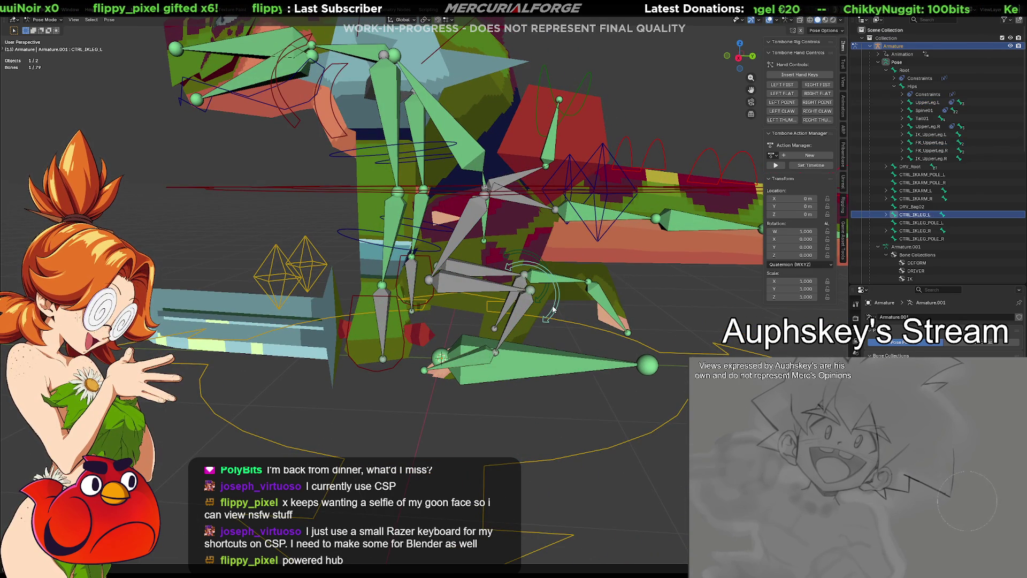
key("g")
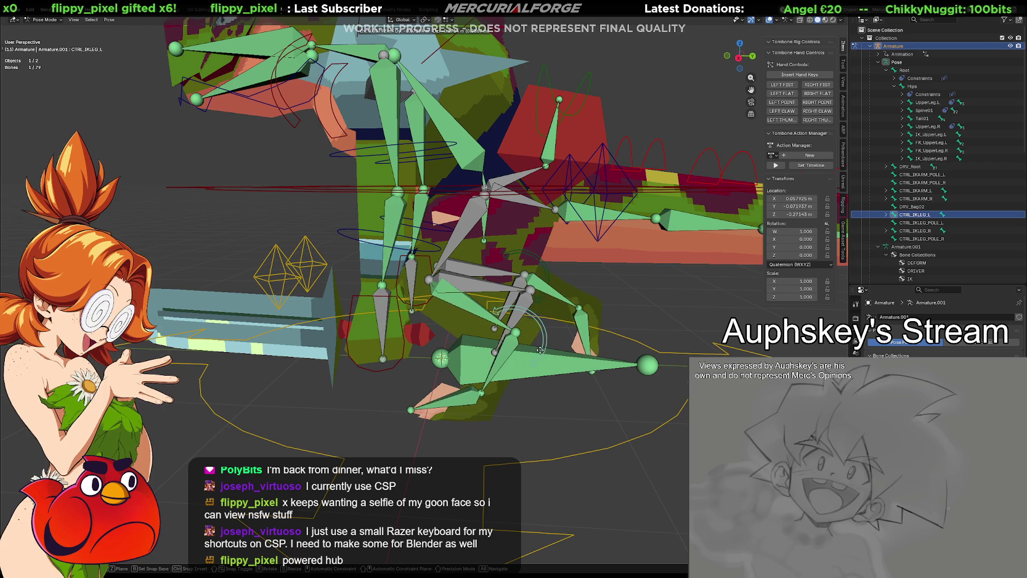
left_click(561, 345)
Cycle through UpperLeg.L, FK_UpperLeg.L, LowerLeg.L and Ankle.L, then zoom in on the leg.
left_click(569, 340)
left_click(569, 340)
left_click(570, 340)
left_click(570, 340)
left_click(569, 340)
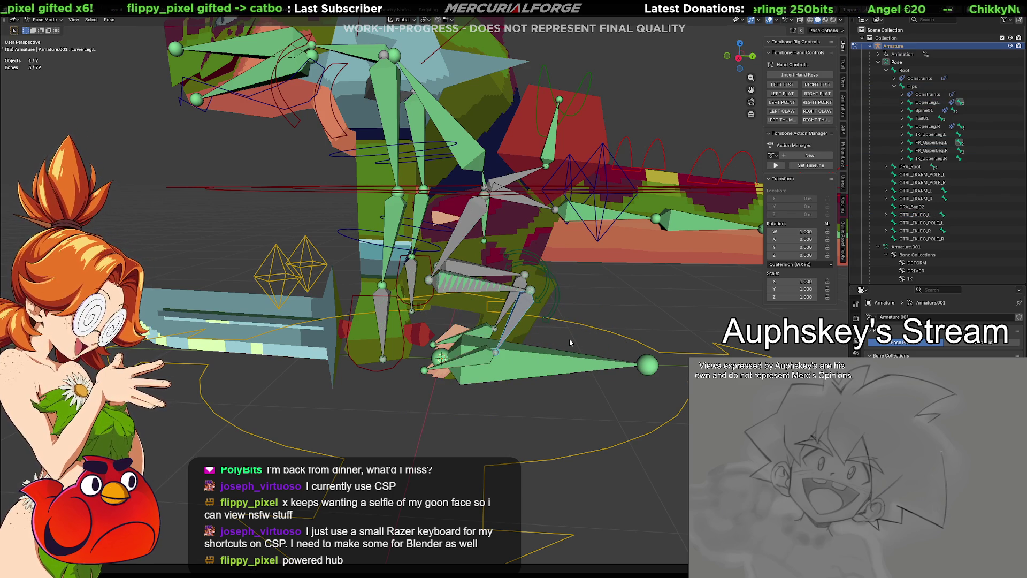
left_click(581, 321)
left_click(582, 320)
left_click(582, 320)
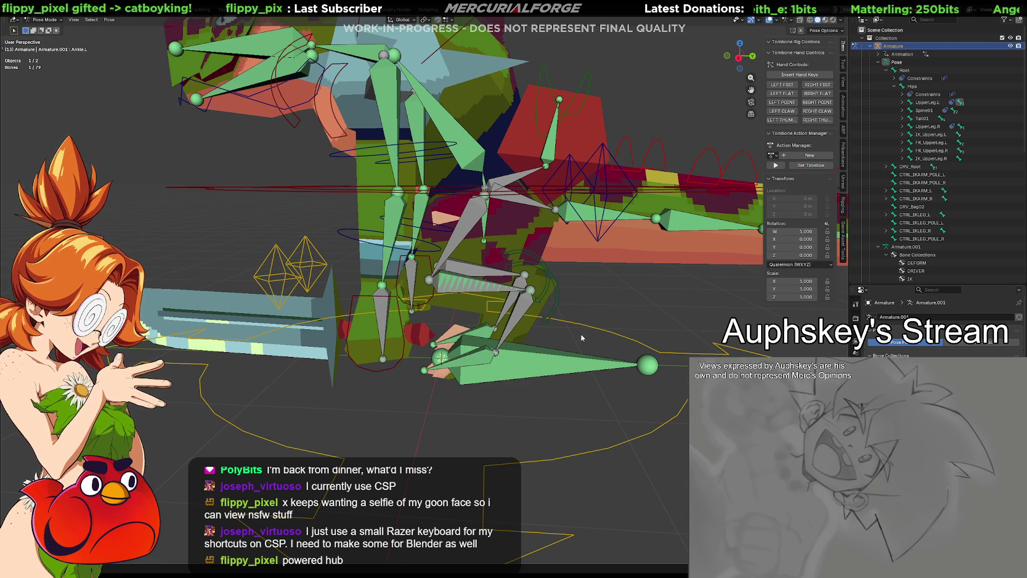
scroll(580, 333, "up", 1)
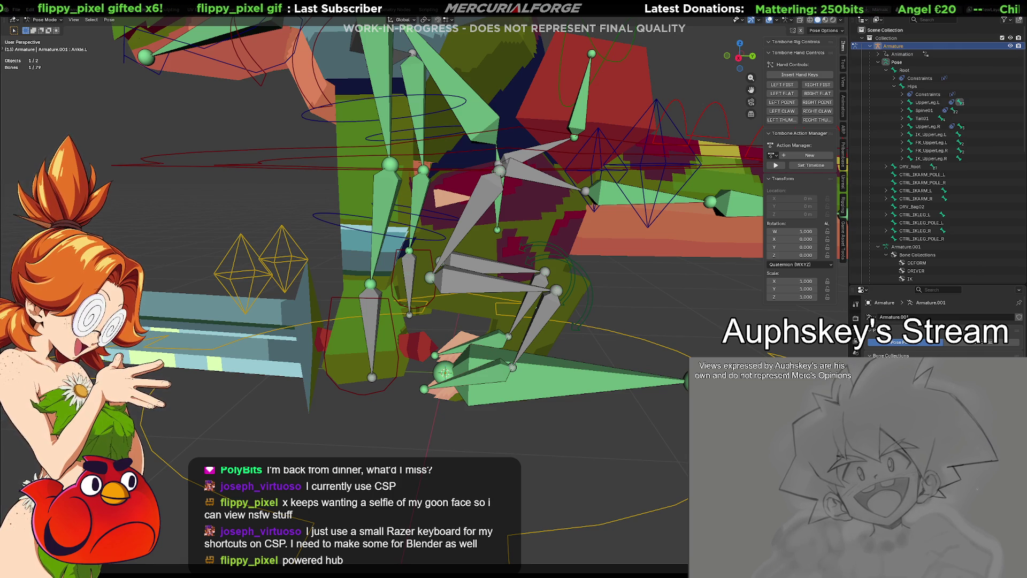
Make the left ankle and lower leg bones copy the transforms of their FK bones.
left_click(547, 320)
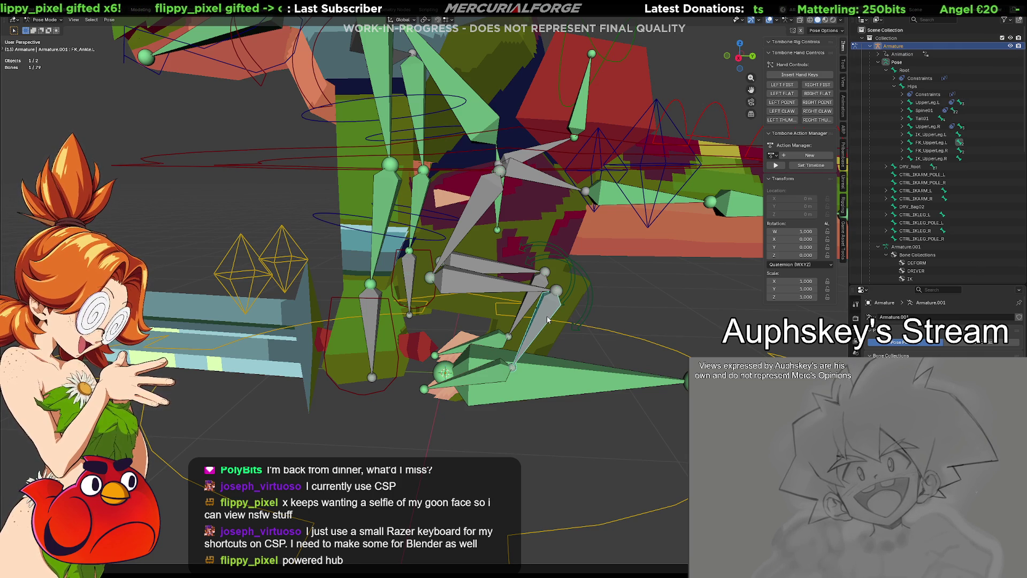
left_click(548, 319, "shift")
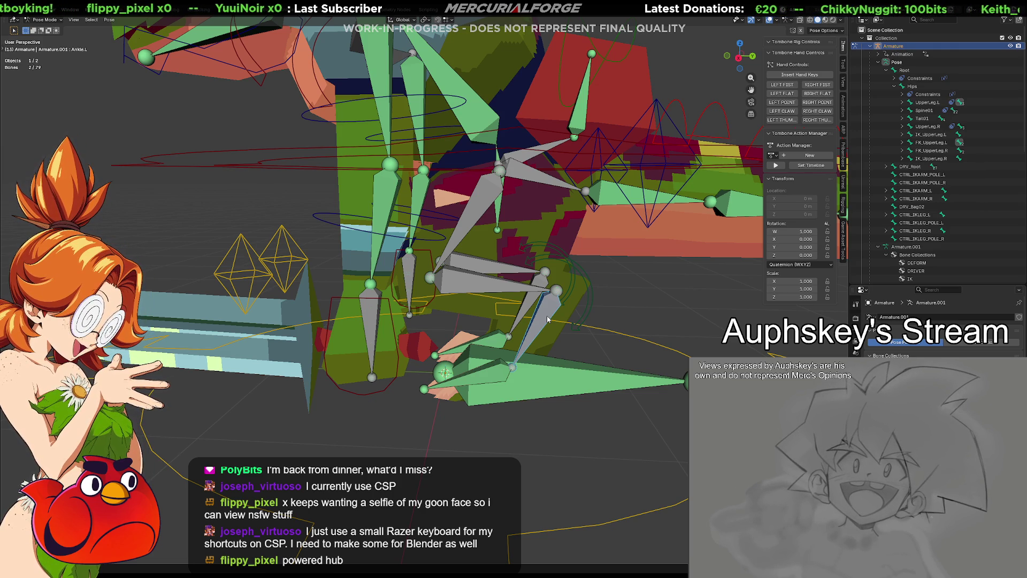
key("z")
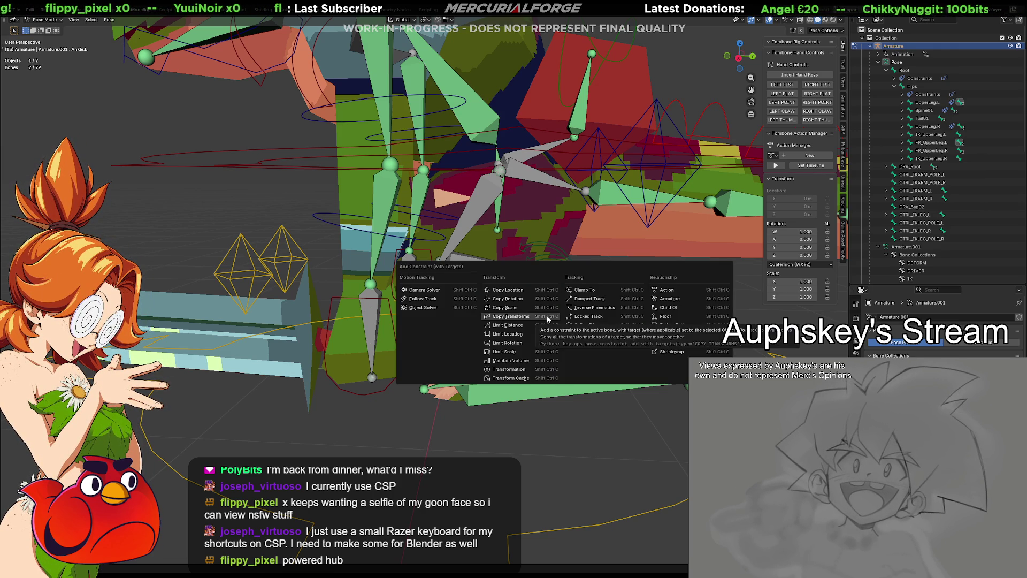
key("Escape")
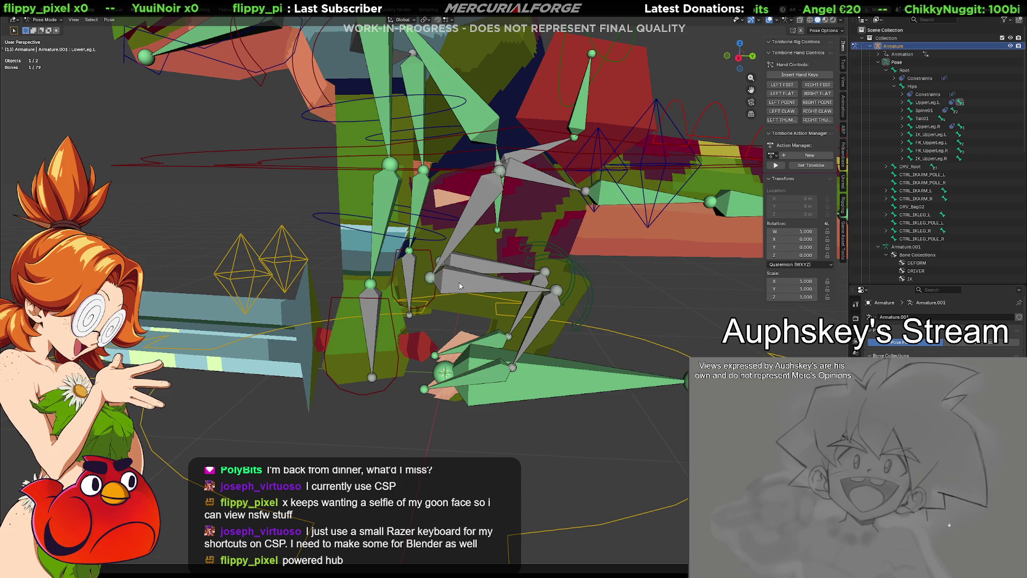
left_click(464, 289)
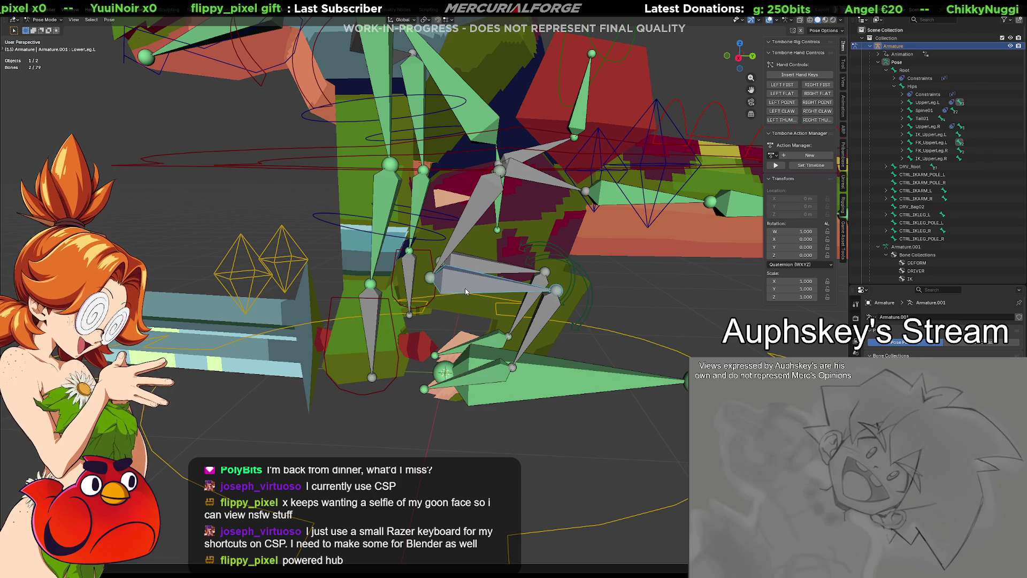
left_click(466, 291, "alt+shift")
left_click(472, 268)
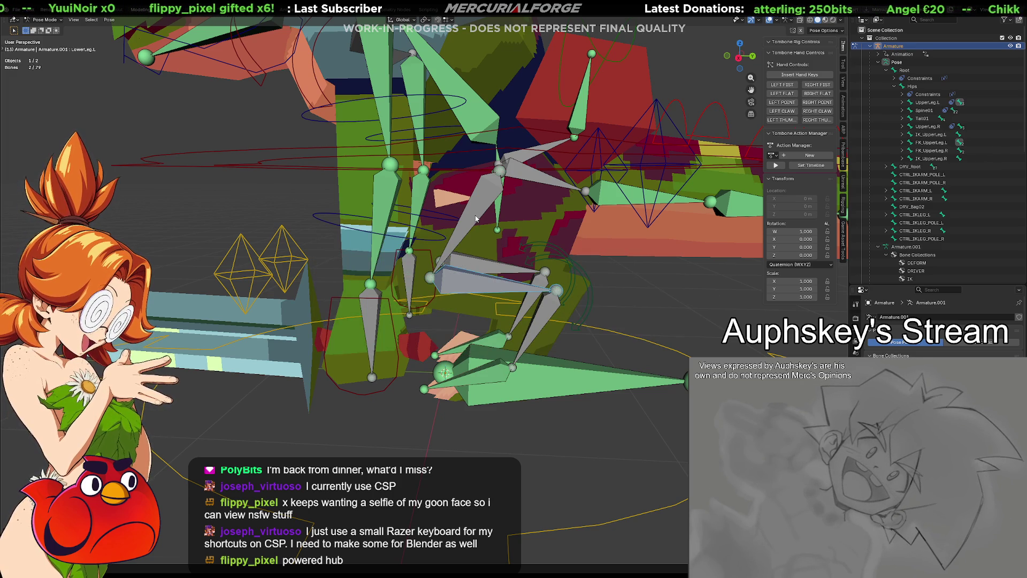
Give the left upper leg bone a Copy Transforms constraint targeting its FK upper leg.
middle_click_drag(475, 218, 492, 234)
left_click(493, 234)
left_click(493, 234)
left_click(493, 235, "shift")
left_click(492, 235, "alt+shift")
left_click(492, 235)
middle_click_drag(477, 235, 380, 283)
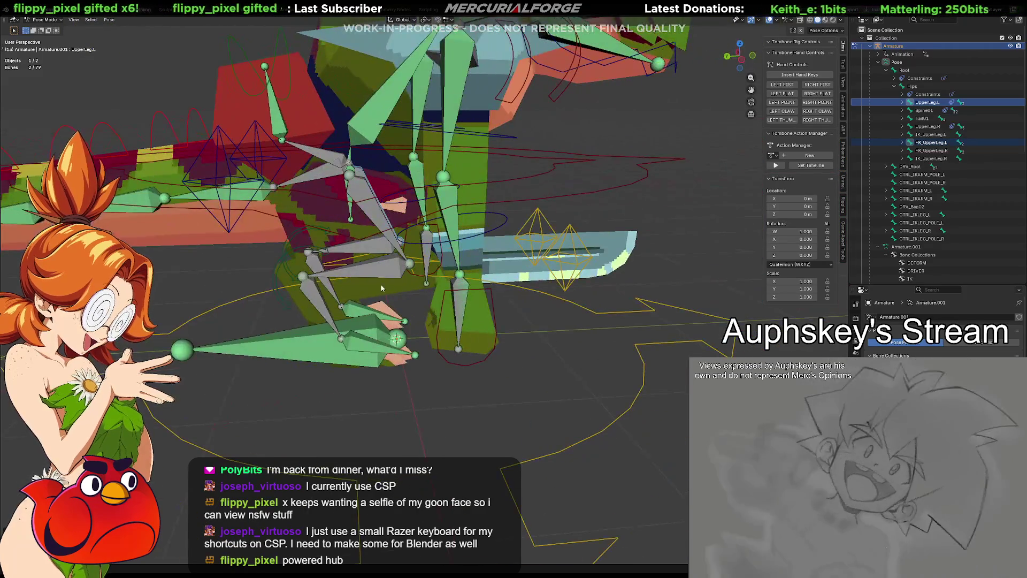
Make the right ankle and lower leg bones copy the transforms of their FK bones.
left_click(318, 300)
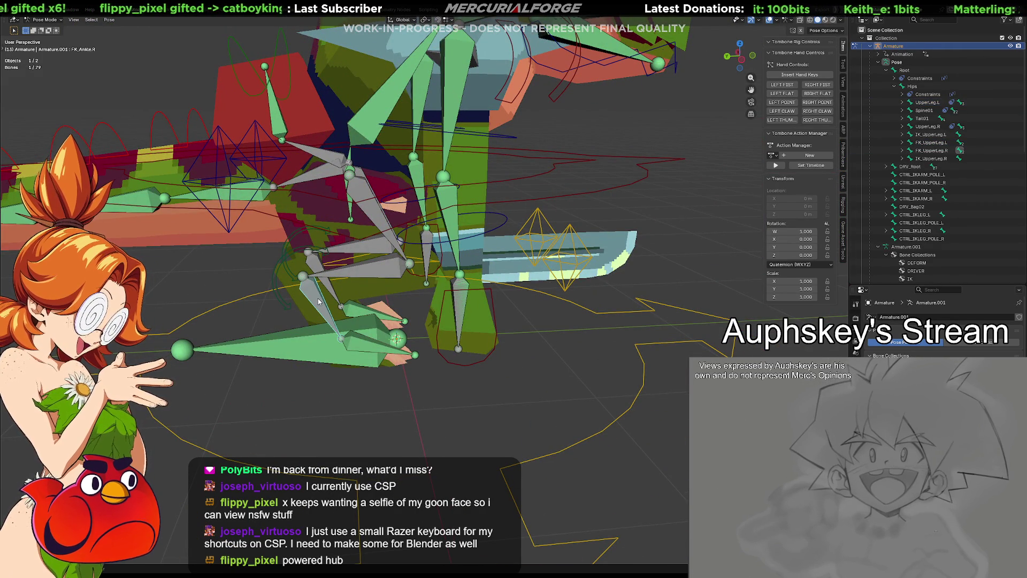
left_click(318, 300, "shift")
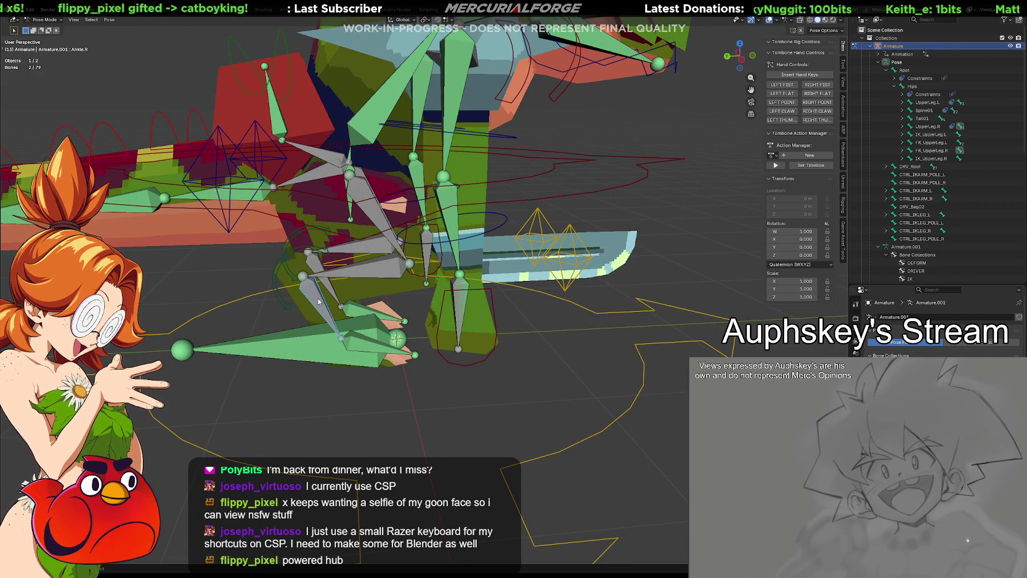
key("shift+ctrl+c")
key("Escape")
left_click(381, 273)
left_click(366, 200, "shift")
key("shift+ctrl+c")
key("Escape")
Give the right upper leg a Copy Transforms constraint from its FK bone, then deselect all bones.
middle_click_drag(366, 201, 379, 214)
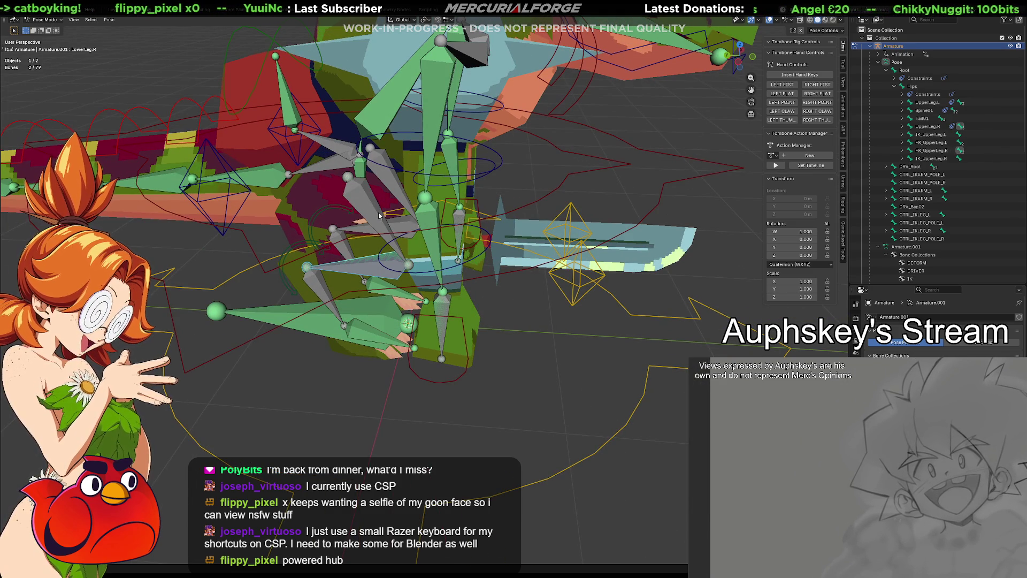
left_click(378, 215)
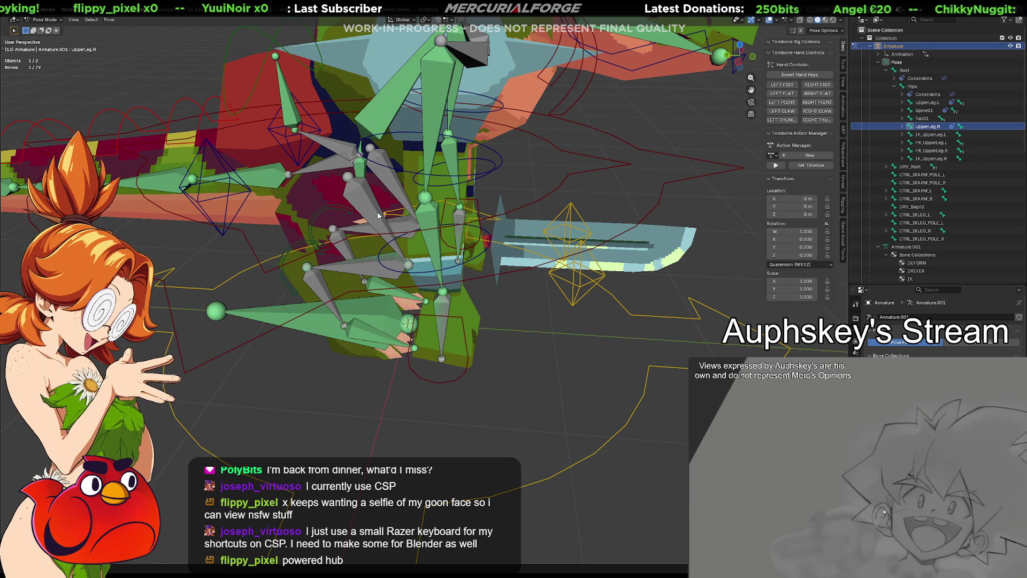
left_click(378, 215, "shift")
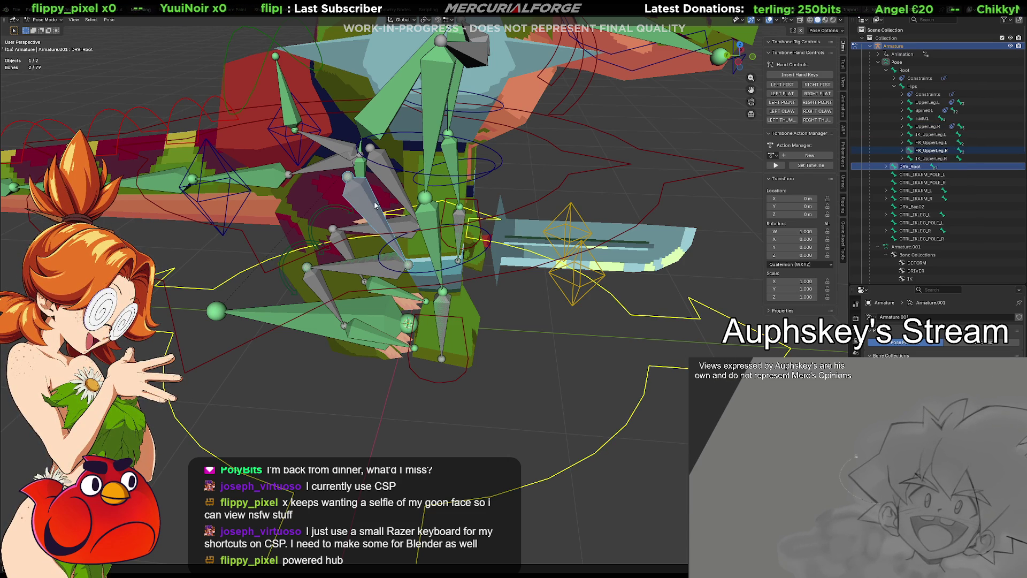
key("ctrl+z")
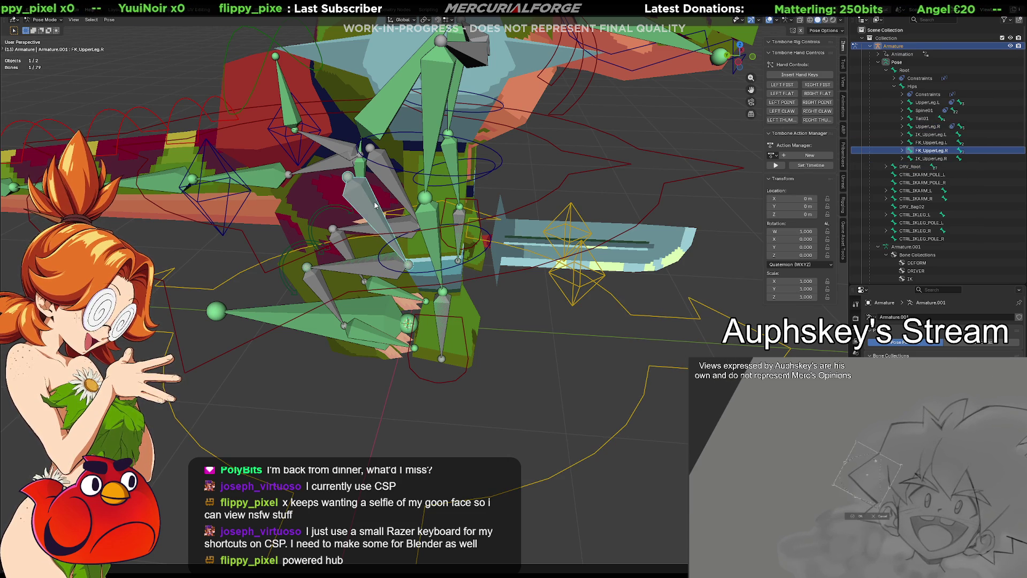
left_click(375, 205, "shift")
key("ctrl+shift+c")
left_click(375, 205)
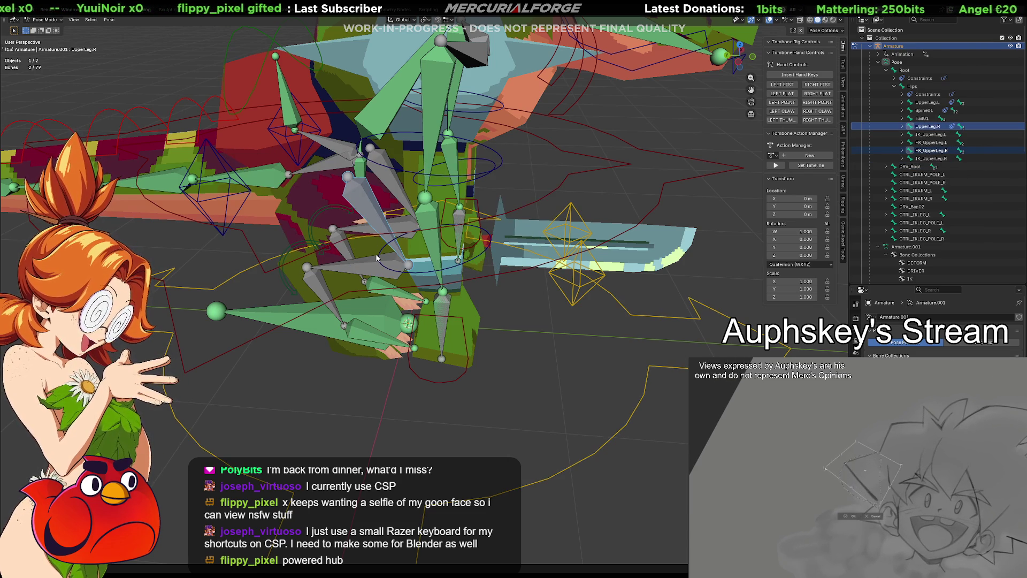
left_click(579, 377)
mouse_move(580, 378)
middle_mouse_down()
mouse_move(504, 351)
mouse_move(461, 365)
mouse_move(509, 380)
middle_mouse_up()
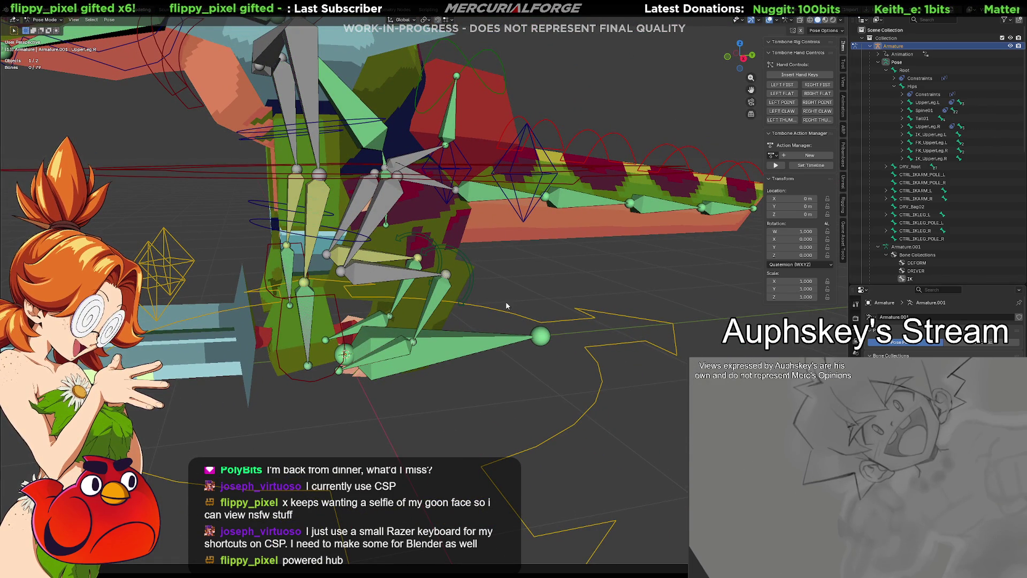
Move CTRL_IKLEG_L to a new position, then select Ankle.L to inspect how the leg follows.
left_click(474, 279)
key("g")
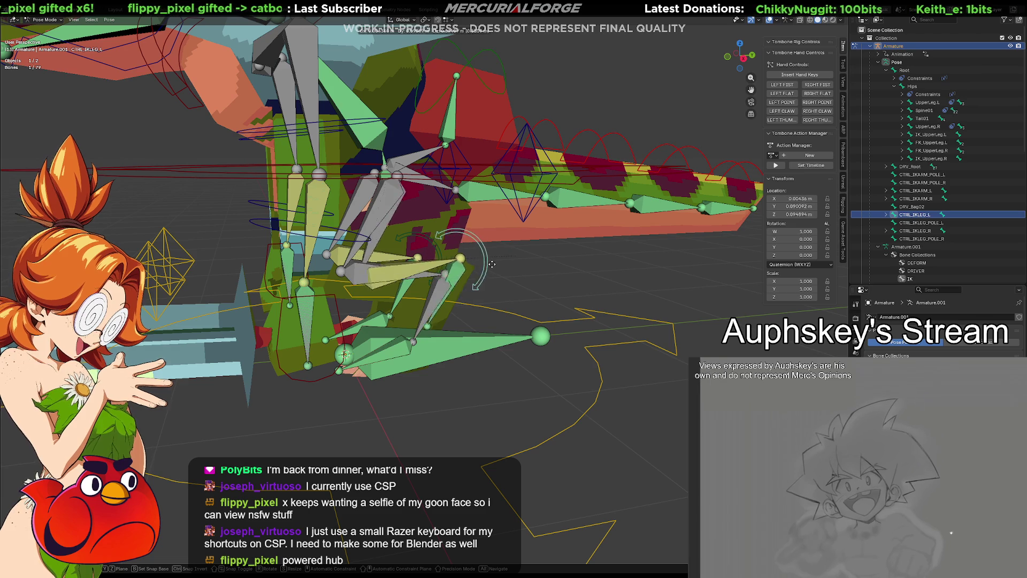
left_click(566, 273)
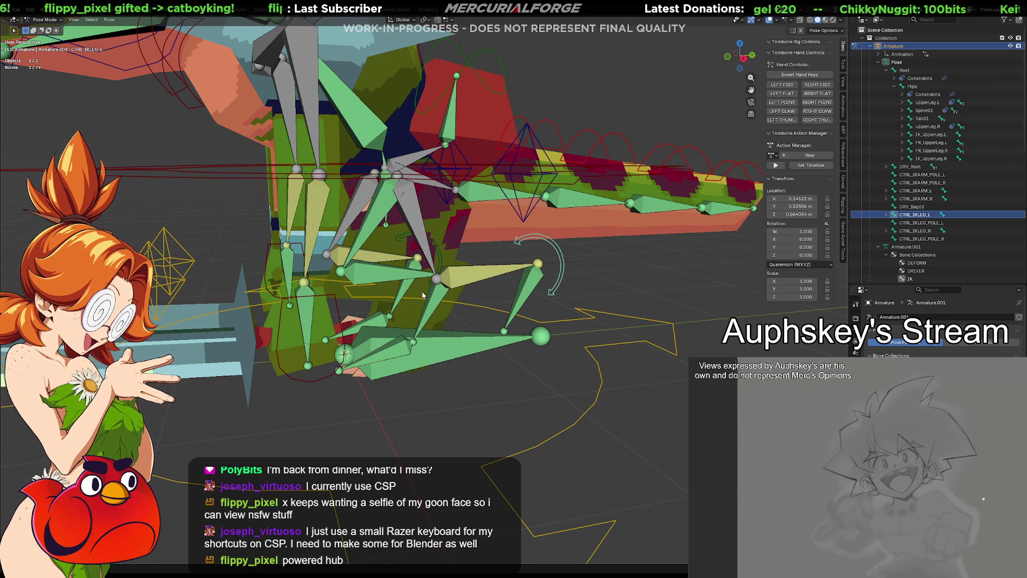
left_click(444, 294)
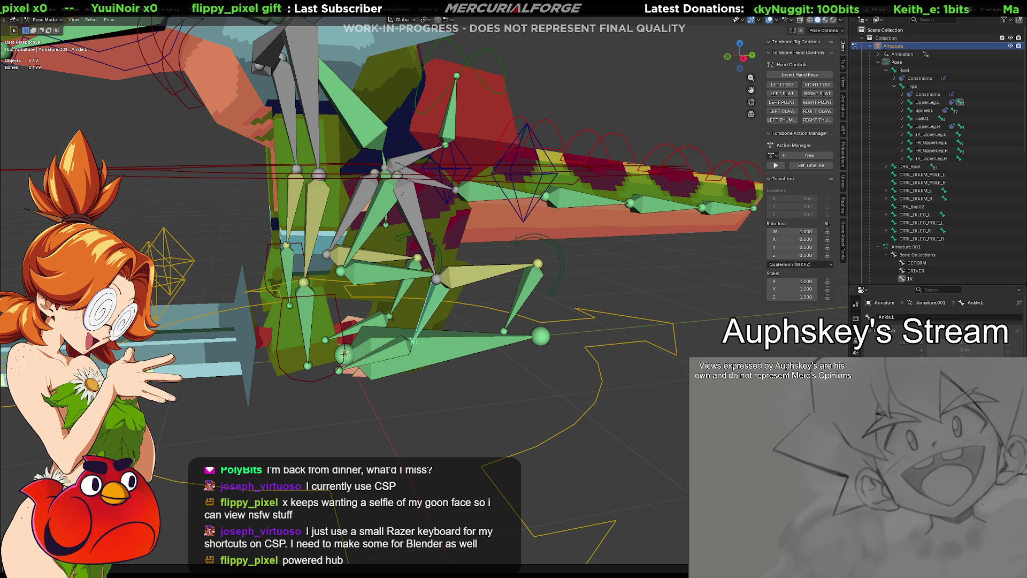
mouse_move(537, 348)
middle_mouse_down()
mouse_move(547, 358)
mouse_move(541, 350)
middle_mouse_up()
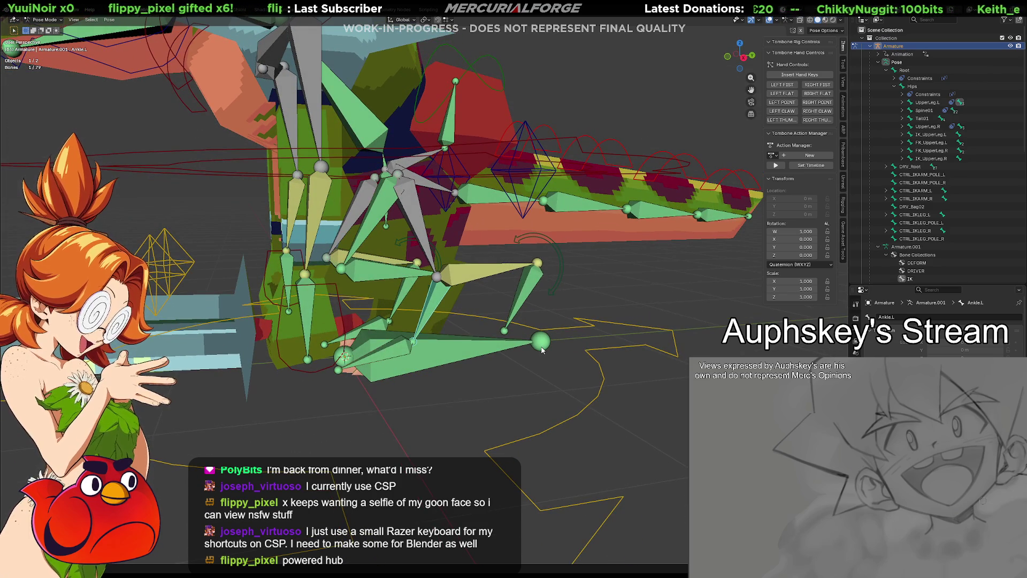